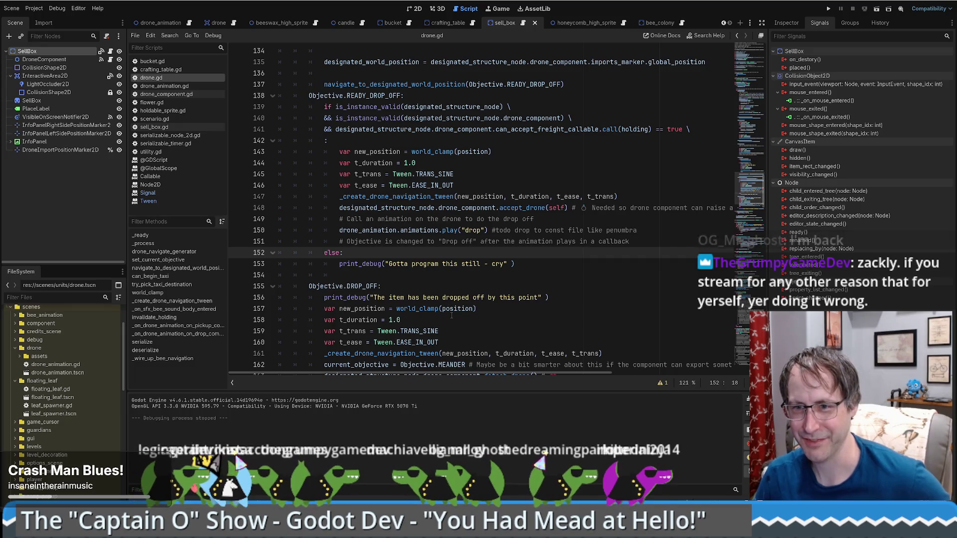
Step: Review the DROP_OFF branch and READY_DROP_OFF tween code in drone.gd
{"action": "left_click", "coordinate": [476, 309]}
{"action": "scroll", "coordinate": [452, 315], "scroll_direction": "down", "scroll_amount": 2}
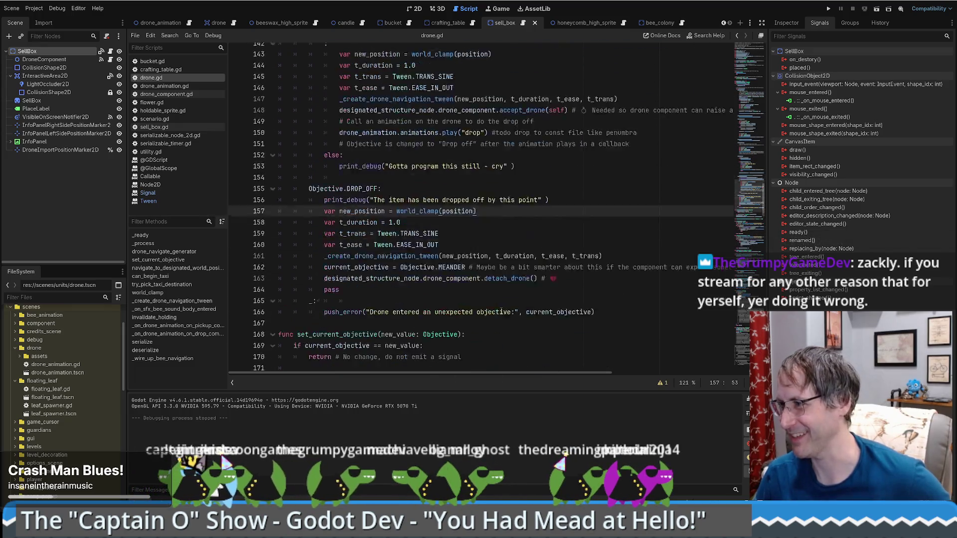
{"action": "scroll", "coordinate": [767, 175], "scroll_direction": "up", "scroll_amount": 4}
{"action": "scroll", "coordinate": [766, 175], "scroll_direction": "down", "scroll_amount": 1}
{"action": "scroll", "coordinate": [700, 172], "scroll_direction": "up", "scroll_amount": 4}
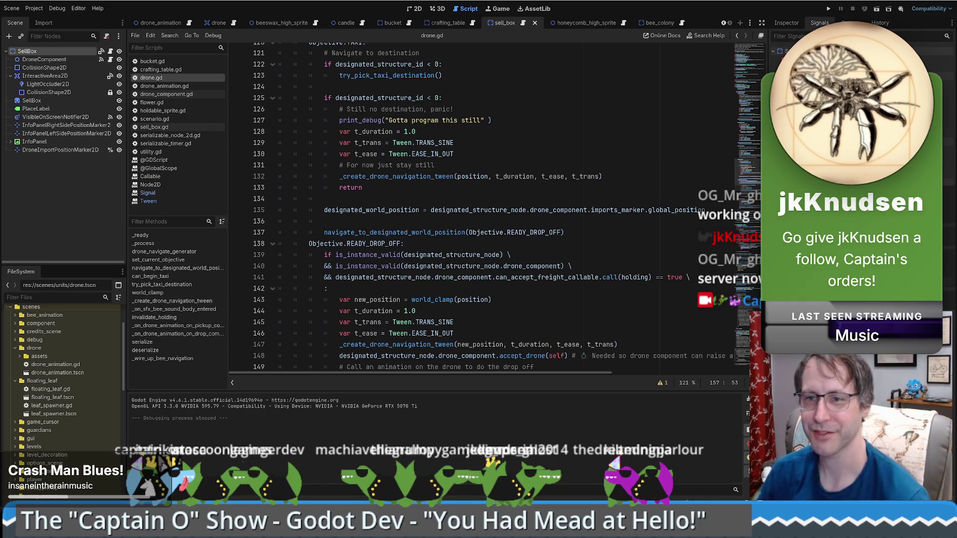
{"action": "left_click", "coordinate": [570, 322]}
{"action": "scroll", "coordinate": [570, 317], "scroll_direction": "down", "scroll_amount": 4}
{"action": "scroll", "coordinate": [570, 317], "scroll_direction": "up", "scroll_amount": 8}
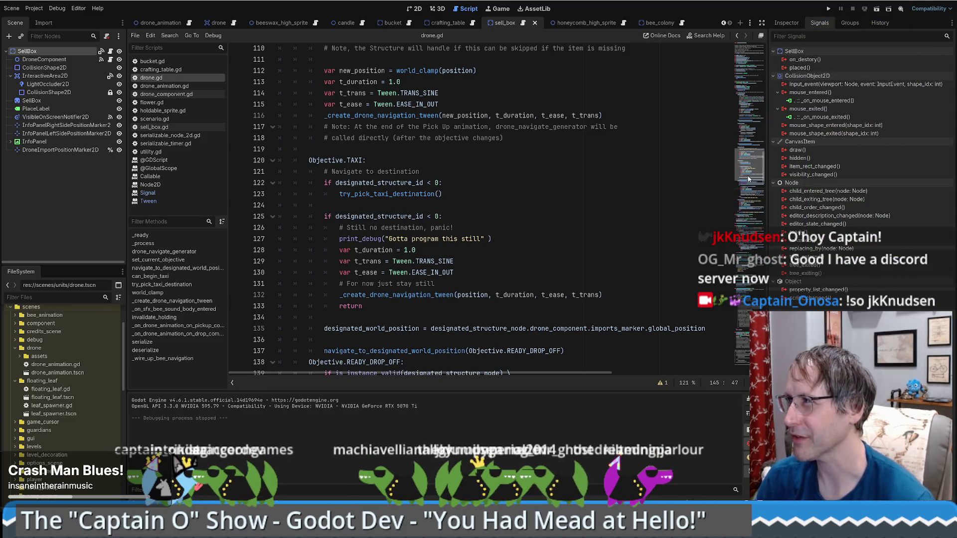
{"action": "mouse_move", "coordinate": [748, 178]}
{"action": "left_mouse_down"}
{"action": "mouse_move", "coordinate": [752, 165]}
{"action": "mouse_move", "coordinate": [759, 175]}
{"action": "left_mouse_up"}
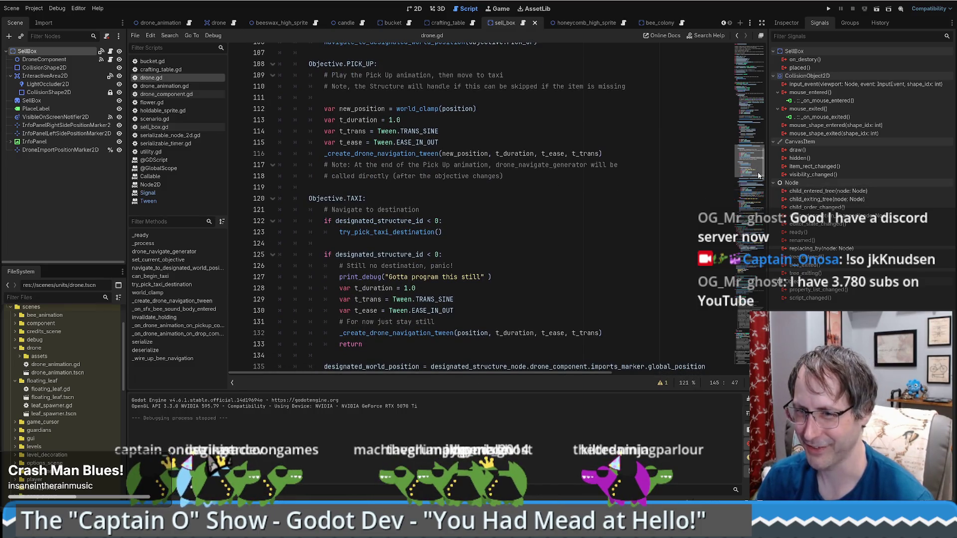
{"action": "left_click_drag", "start_coordinate": [759, 175], "coordinate": [773, 86]}
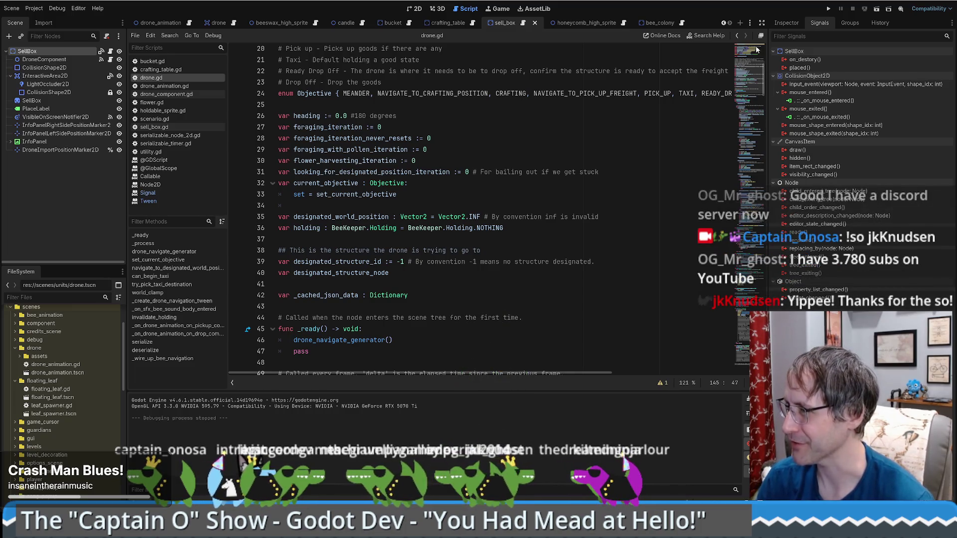
{"action": "left_click", "coordinate": [759, 61]}
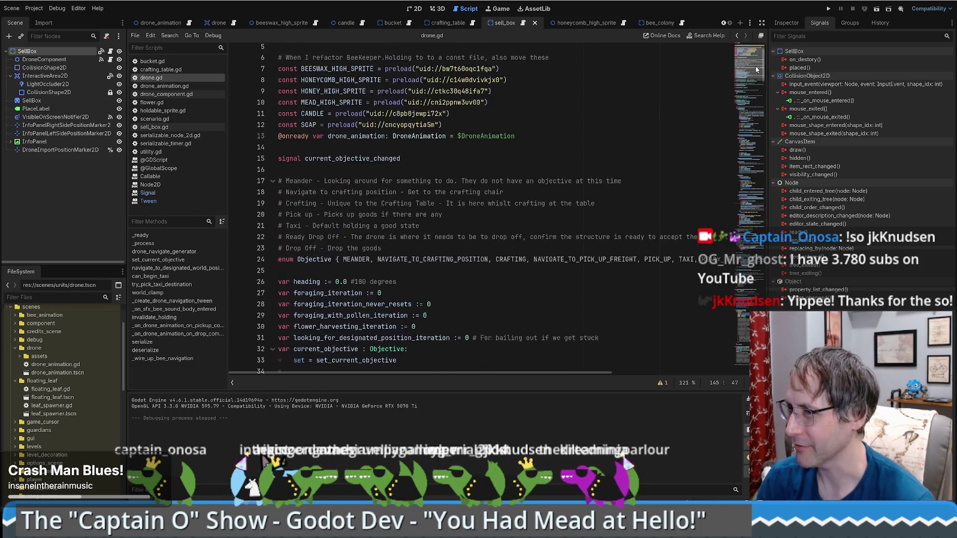
{"action": "mouse_move", "coordinate": [759, 62]}
{"action": "left_mouse_down"}
{"action": "mouse_move", "coordinate": [752, 208]}
{"action": "mouse_move", "coordinate": [752, 197]}
{"action": "left_mouse_up"}
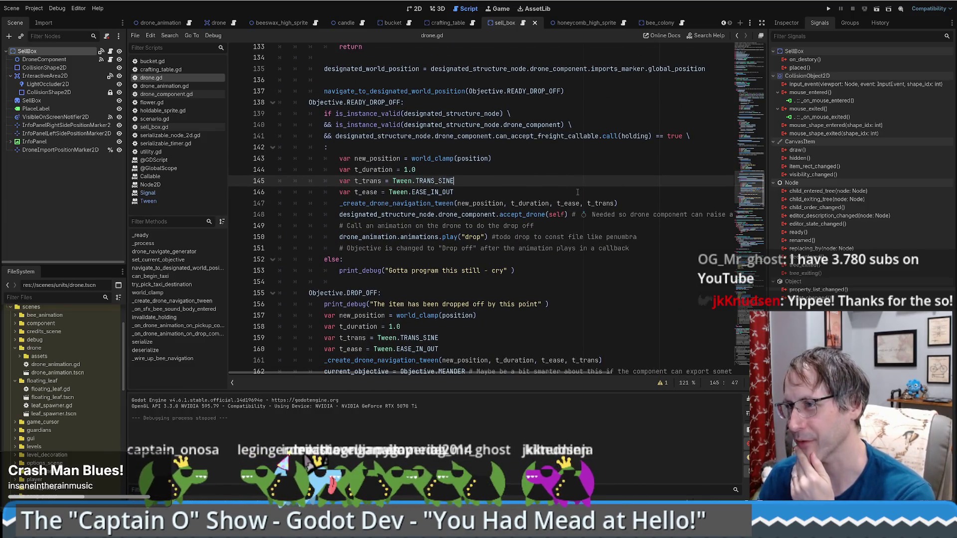
Step: Run the game, start a New Game and place a Honey Extractor extracting honey and beeswax
{"action": "key", "text": "F5"}
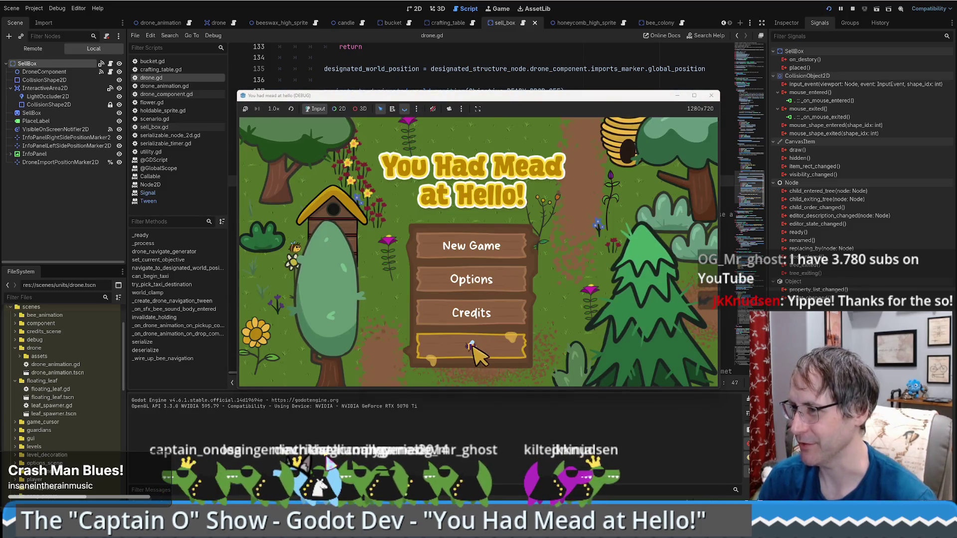
{"action": "left_click", "coordinate": [480, 348]}
{"action": "left_click", "coordinate": [693, 96]}
{"action": "left_click_drag", "start_coordinate": [86, 254], "coordinate": [486, 407]}
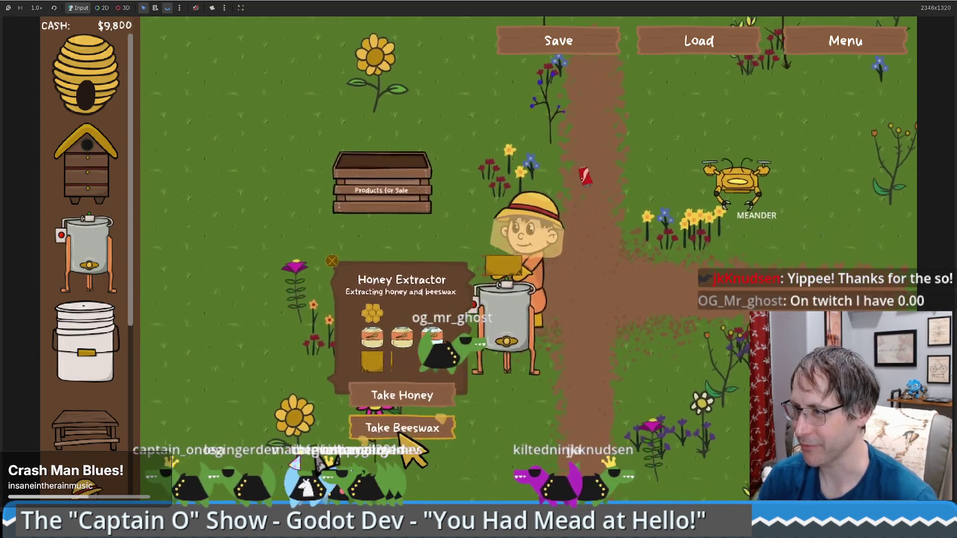
{"action": "left_click", "coordinate": [398, 429]}
Step: Place a Crafting Table, load beeswax into it, and resume past the breakpoint
{"action": "left_click_drag", "start_coordinate": [86, 429], "coordinate": [747, 262]}
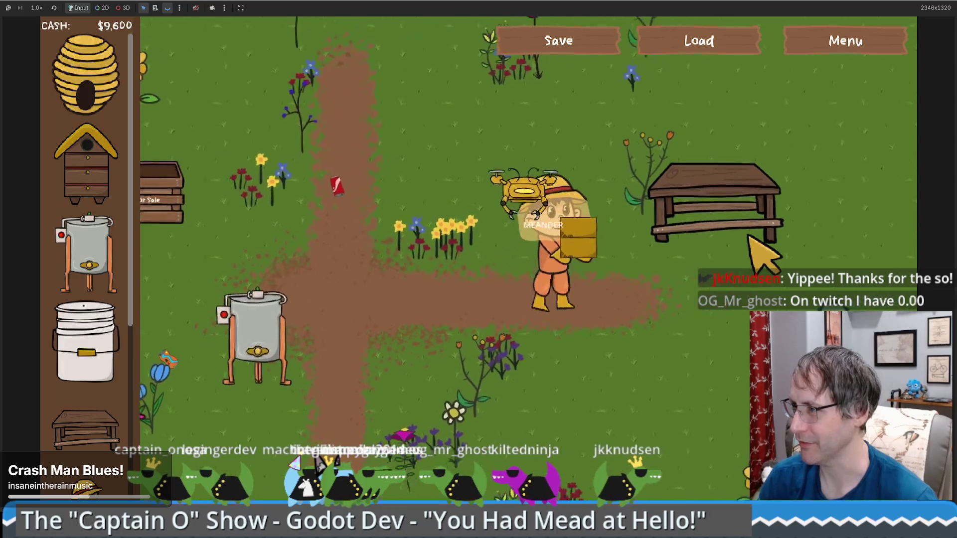
{"action": "left_click", "coordinate": [748, 237]}
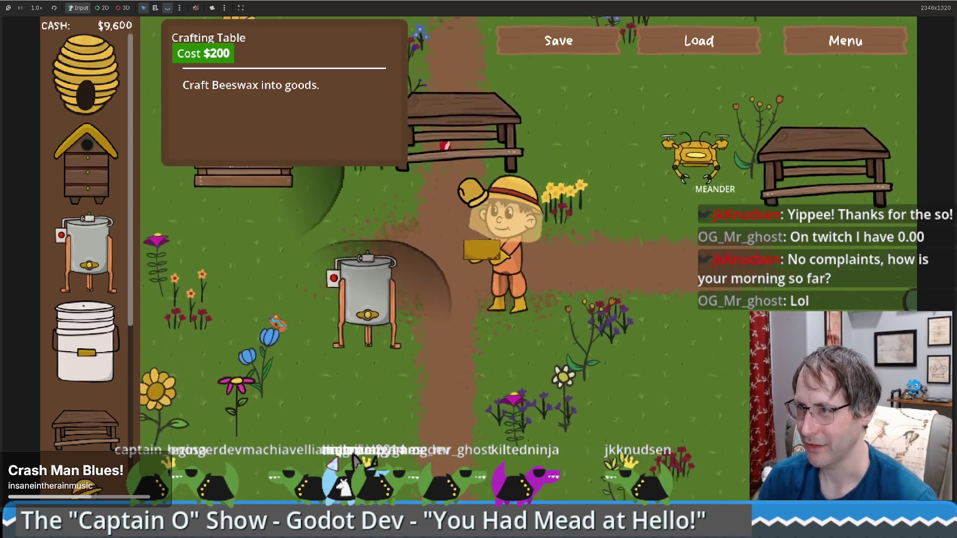
{"action": "left_click", "coordinate": [498, 179]}
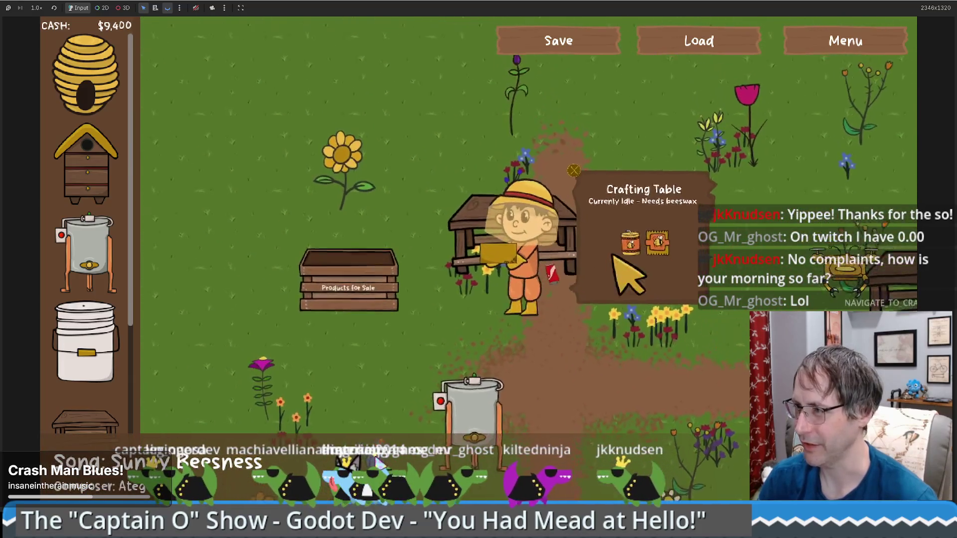
{"action": "left_click", "coordinate": [662, 315]}
{"action": "left_click", "coordinate": [733, 336]}
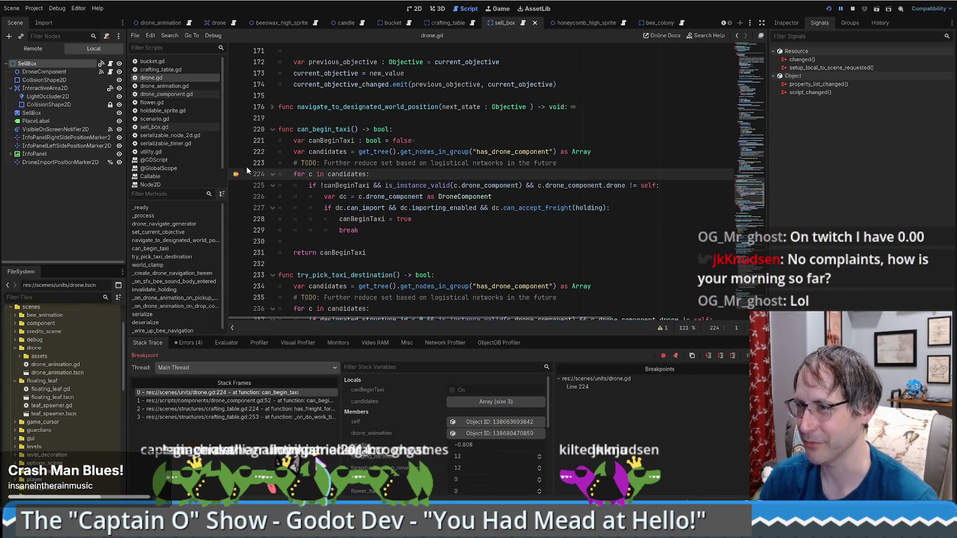
{"action": "key", "text": "F12"}
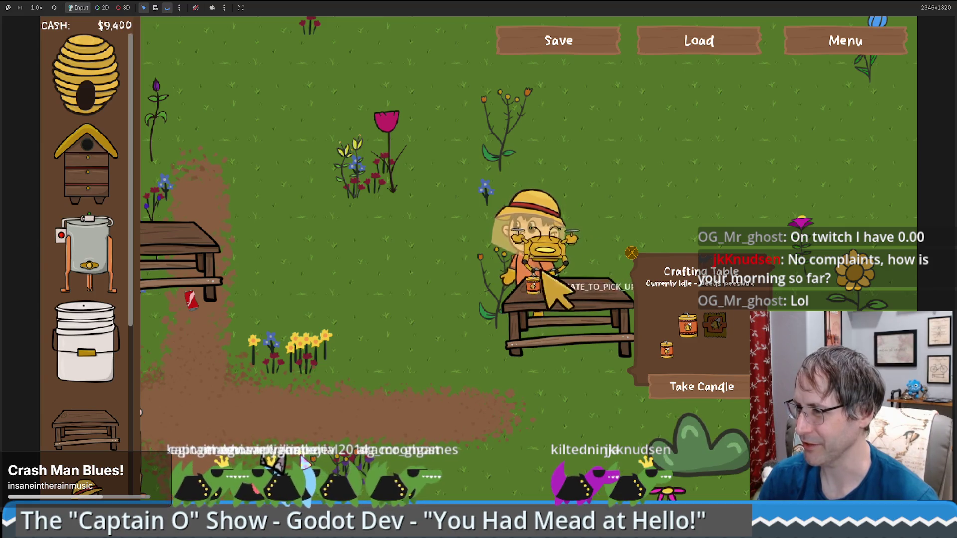
{"action": "key", "text": "a"}
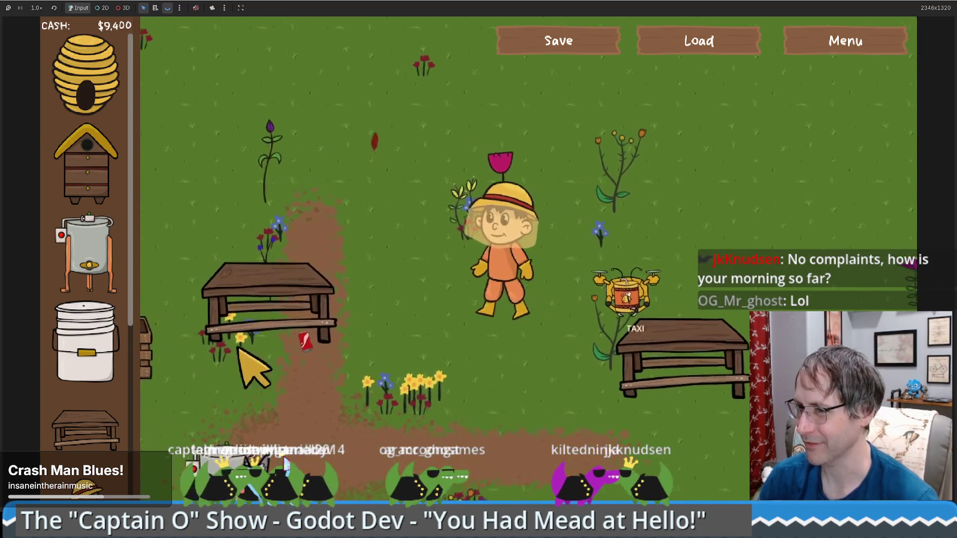
{"action": "key", "text": "s"}
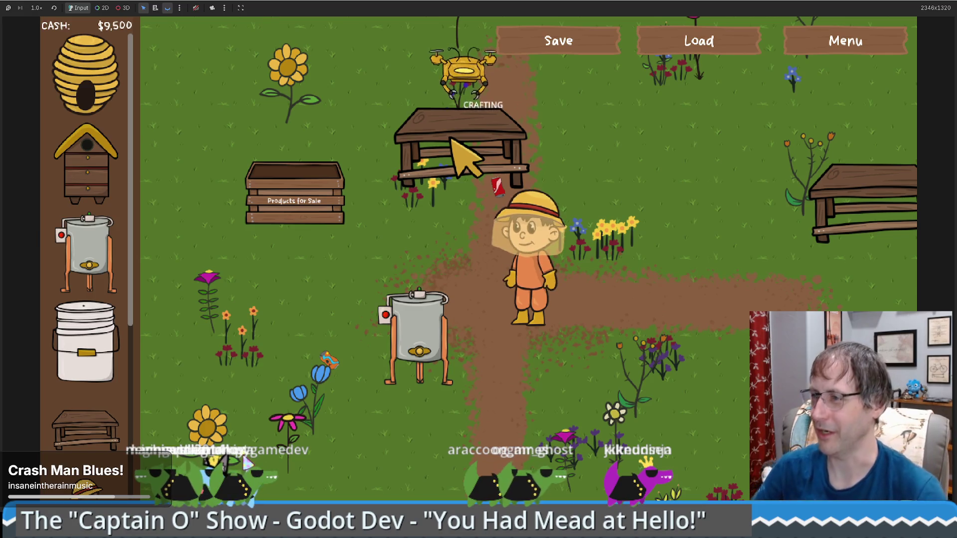
Step: Take the finished candle from the crafting table, sell honey for $75, and stop the playtest
{"action": "left_click", "coordinate": [455, 149]}
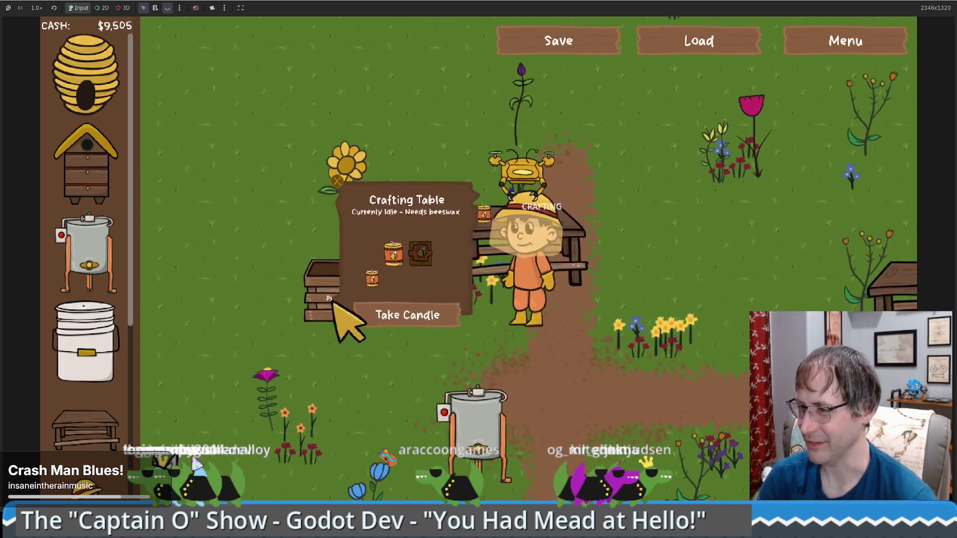
{"action": "left_click", "coordinate": [668, 342]}
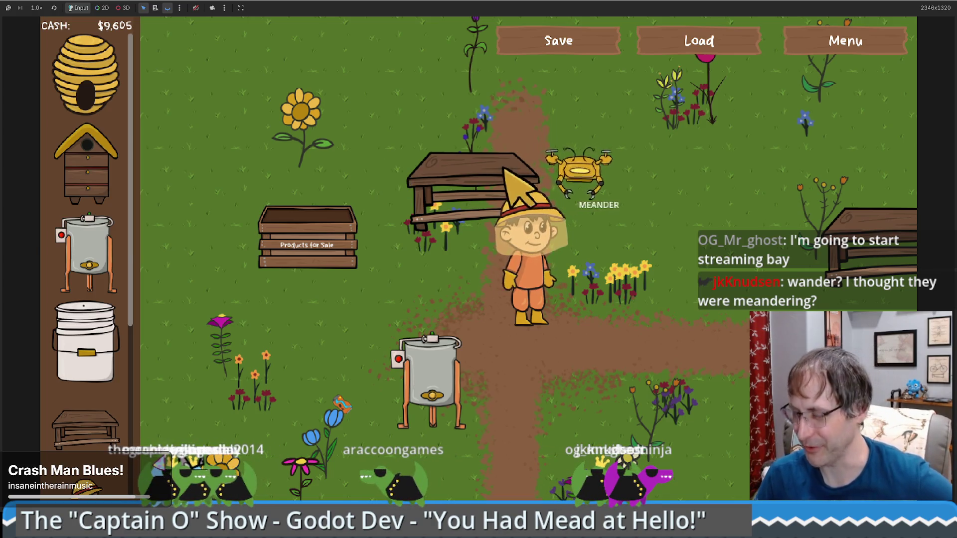
{"action": "key", "text": "Right"}
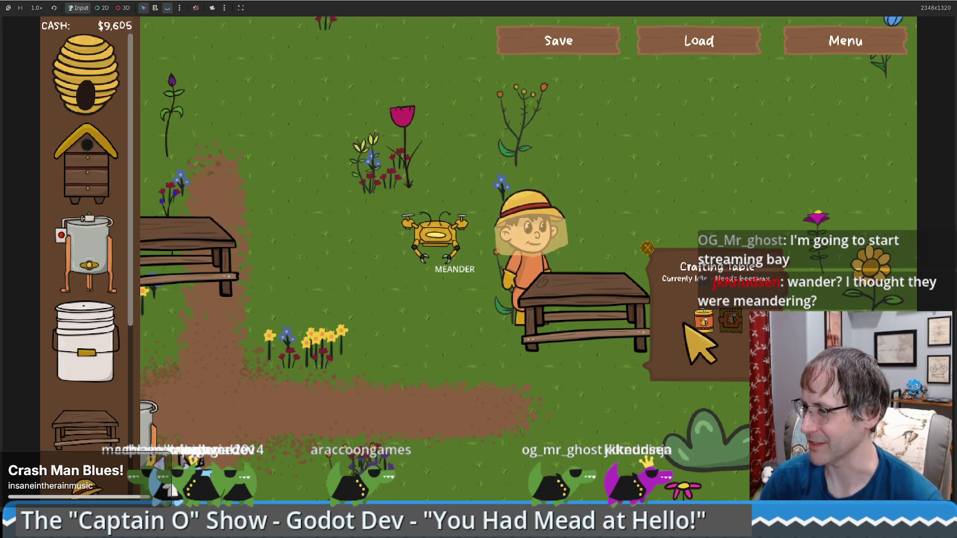
{"action": "left_click", "coordinate": [406, 346]}
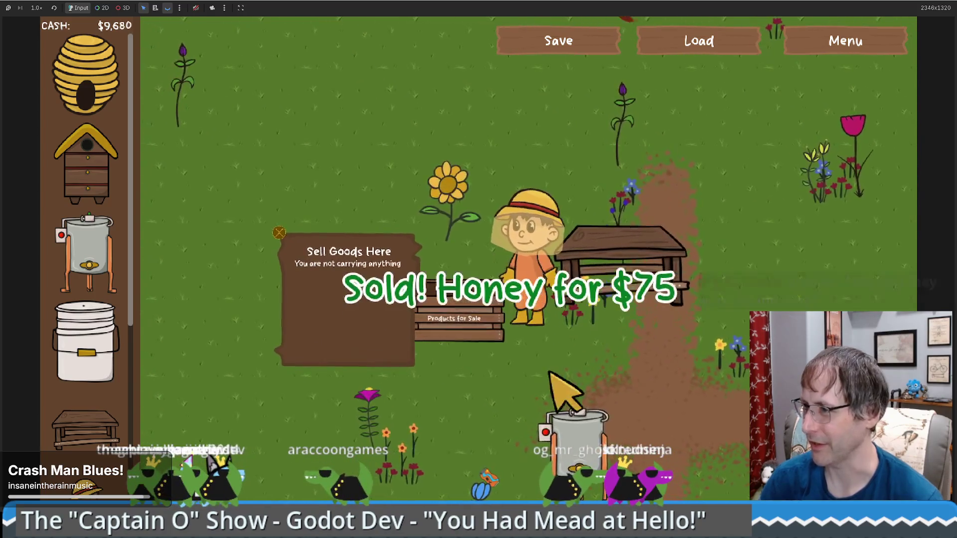
{"action": "left_click", "coordinate": [750, 275]}
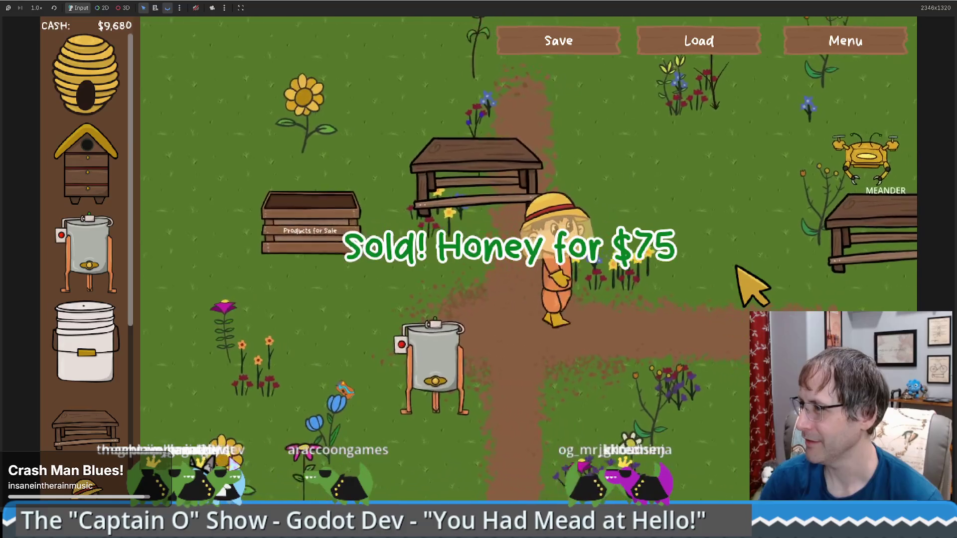
{"action": "key", "text": "F8"}
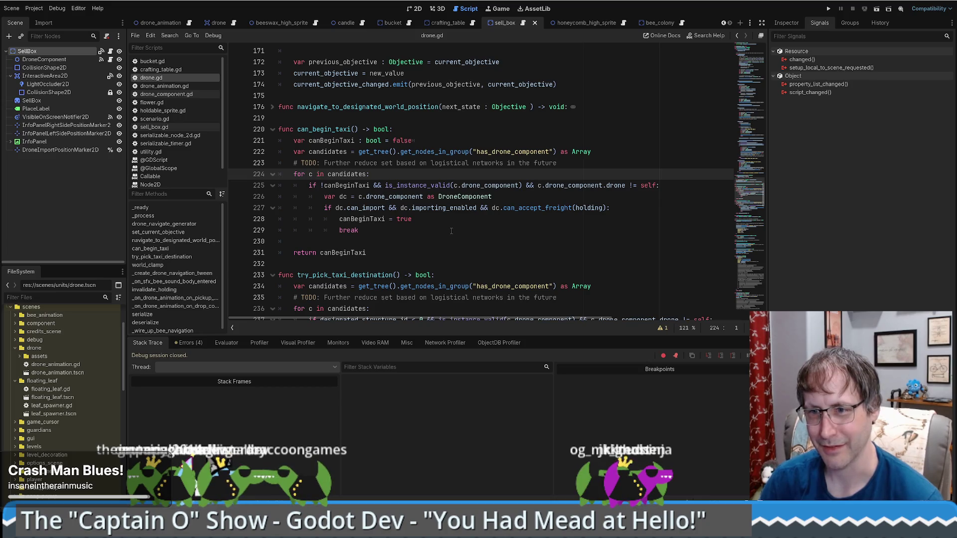
{"action": "left_click", "coordinate": [534, 243]}
{"action": "scroll", "coordinate": [535, 252], "scroll_direction": "up", "scroll_amount": 1}
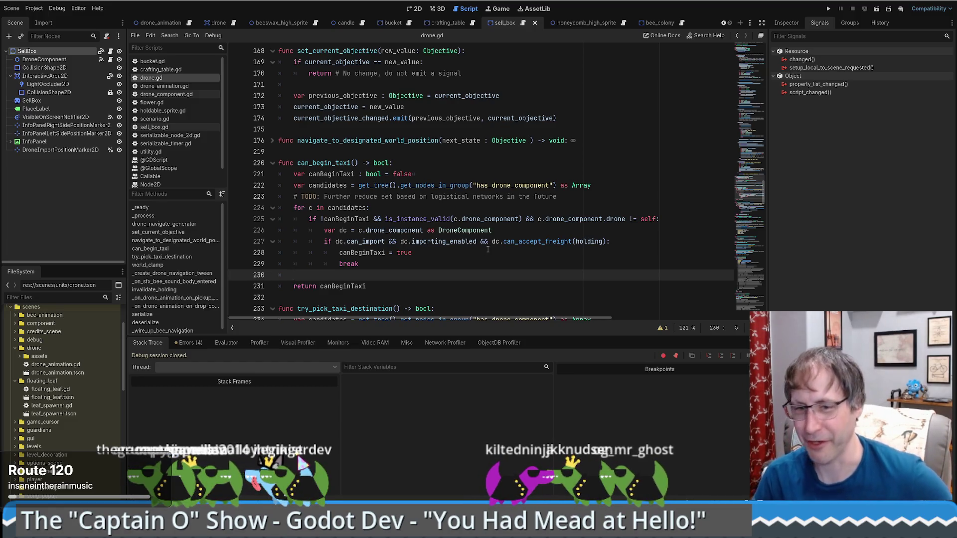
{"action": "mouse_move", "coordinate": [515, 244]}
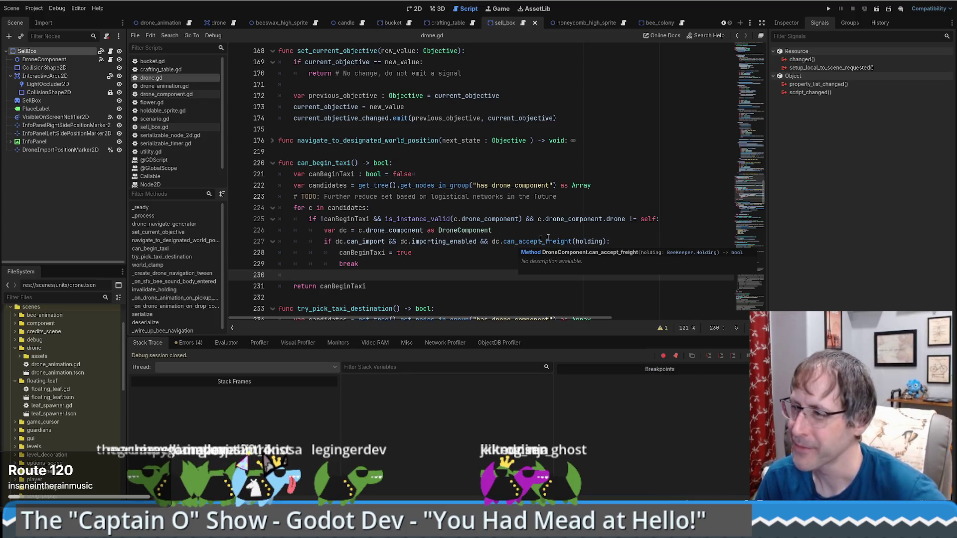
{"action": "scroll", "coordinate": [522, 248], "scroll_direction": "down", "scroll_amount": 2}
{"action": "scroll", "coordinate": [521, 247], "scroll_direction": "up", "scroll_amount": 3}
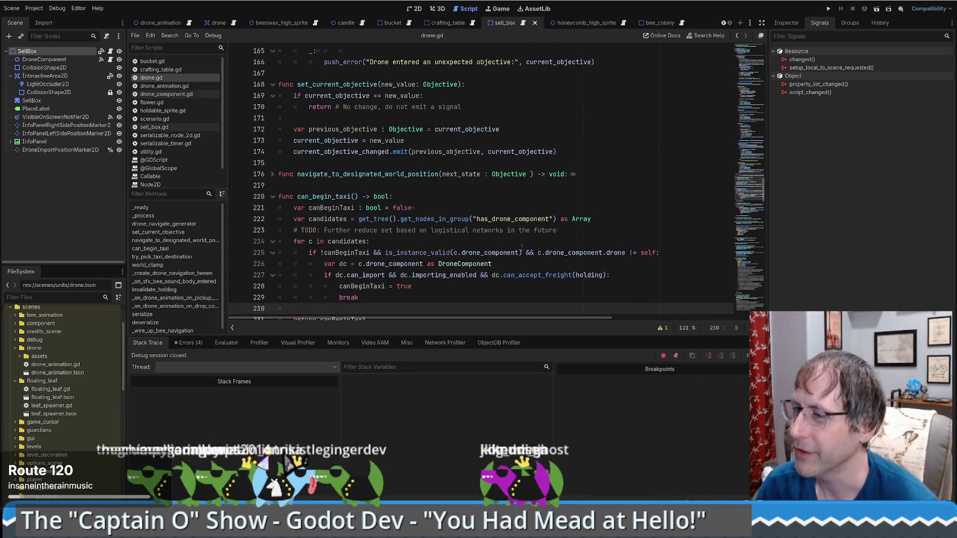
{"action": "scroll", "coordinate": [522, 248], "scroll_direction": "down", "scroll_amount": 1}
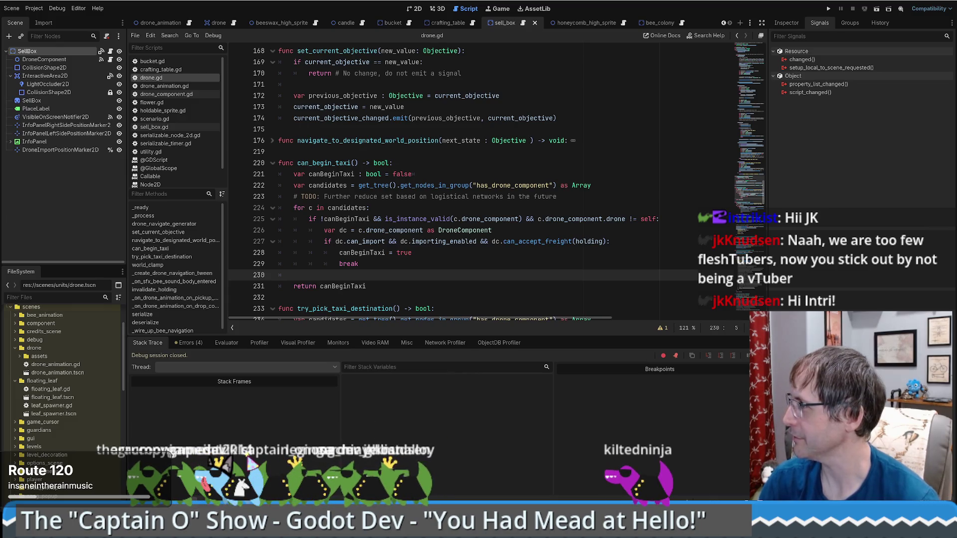
{"action": "key", "text": "alt+Tab"}
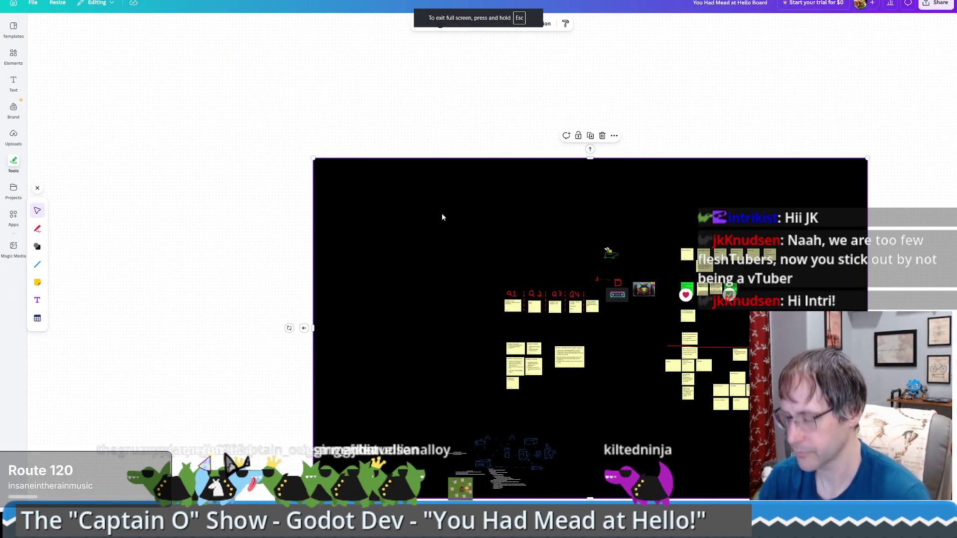
Step: Scroll around the whiteboard to bring the Q1–Q4 roadmap sticky notes into close view
{"action": "scroll", "coordinate": [444, 224], "scroll_direction": "up", "scroll_amount": 3}
{"action": "scroll", "coordinate": [446, 234], "scroll_direction": "down", "scroll_amount": 3}
{"action": "scroll", "coordinate": [422, 206], "scroll_direction": "up", "scroll_amount": 5, "text": "ctrl"}
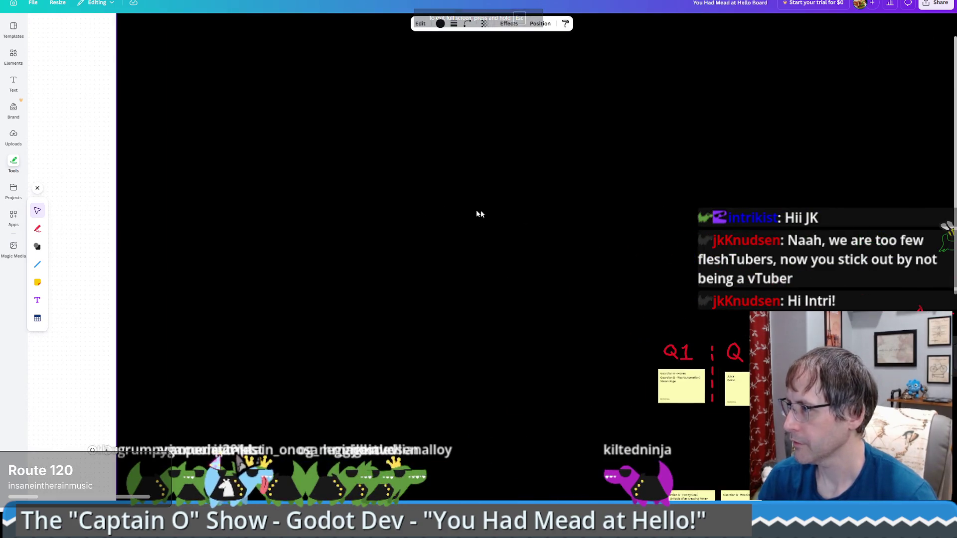
{"action": "scroll", "coordinate": [367, 170], "scroll_direction": "down", "scroll_amount": 2}
{"action": "scroll", "coordinate": [463, 213], "scroll_direction": "right", "scroll_amount": 5}
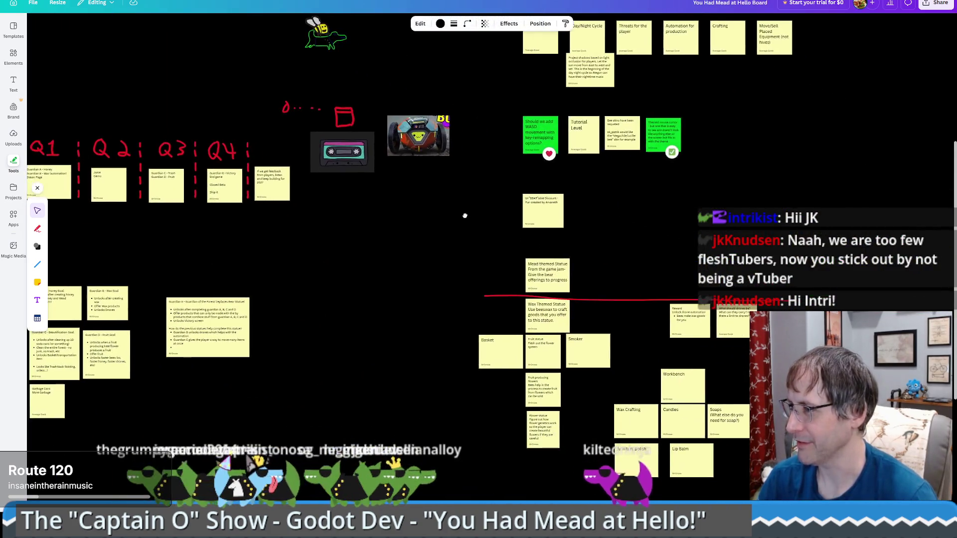
{"action": "scroll", "coordinate": [564, 228], "scroll_direction": "left", "scroll_amount": 3}
{"action": "scroll", "coordinate": [561, 228], "scroll_direction": "down", "scroll_amount": 3, "text": "ctrl"}
{"action": "scroll", "coordinate": [556, 238], "scroll_direction": "up", "scroll_amount": 2, "text": "ctrl"}
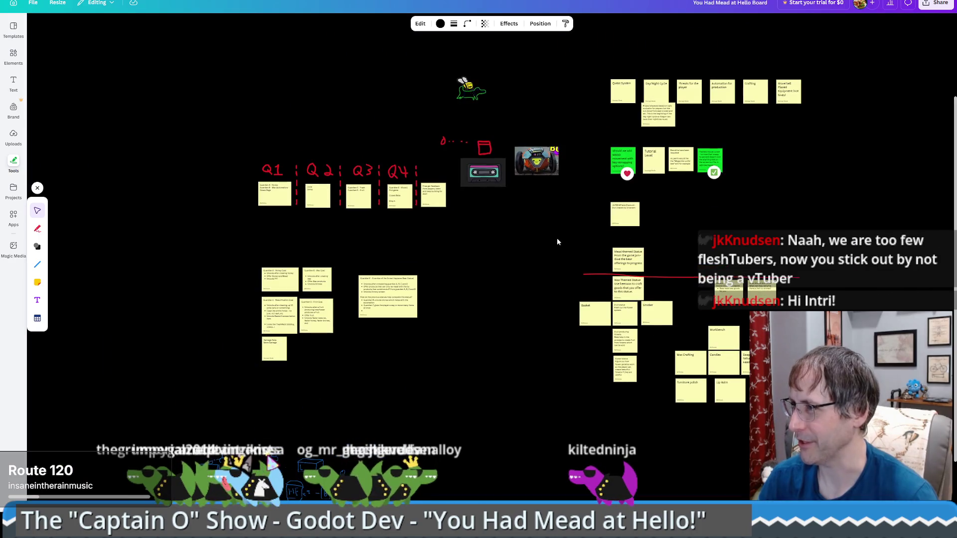
{"action": "scroll", "coordinate": [529, 231], "scroll_direction": "up", "scroll_amount": 3}
{"action": "scroll", "coordinate": [530, 231], "scroll_direction": "left", "scroll_amount": 4}
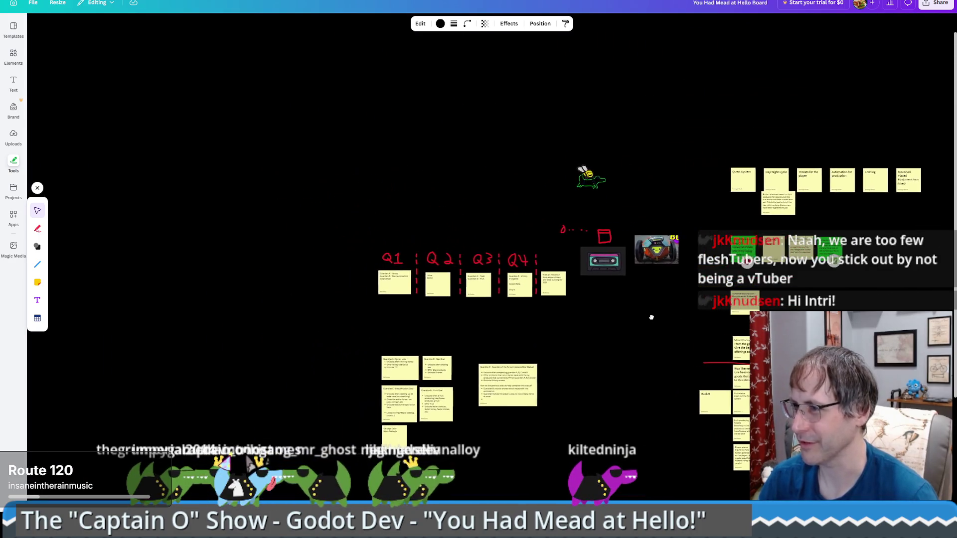
{"action": "scroll", "coordinate": [653, 301], "scroll_direction": "down", "scroll_amount": 4}
{"action": "scroll", "coordinate": [412, 164], "scroll_direction": "up", "scroll_amount": 2, "text": "ctrl"}
{"action": "scroll", "coordinate": [492, 171], "scroll_direction": "up", "scroll_amount": 3, "text": "ctrl"}
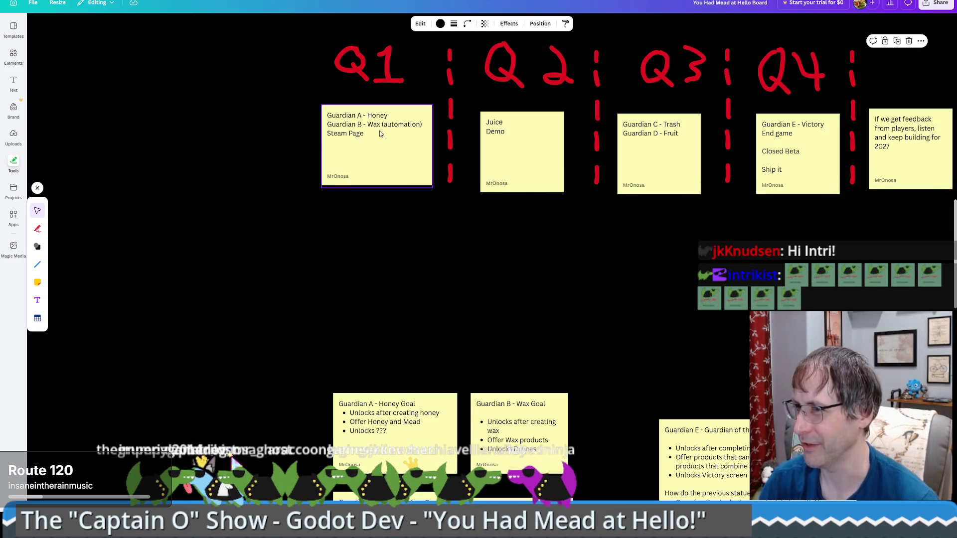
Step: Shuffle the Guardian and Juice Demo notes, then return them to their Q1 and Q2 columns
{"action": "mouse_move", "coordinate": [379, 134]}
{"action": "left_mouse_down"}
{"action": "mouse_move", "coordinate": [477, 173]}
{"action": "mouse_move", "coordinate": [522, 175]}
{"action": "mouse_move", "coordinate": [527, 102]}
{"action": "left_mouse_up"}
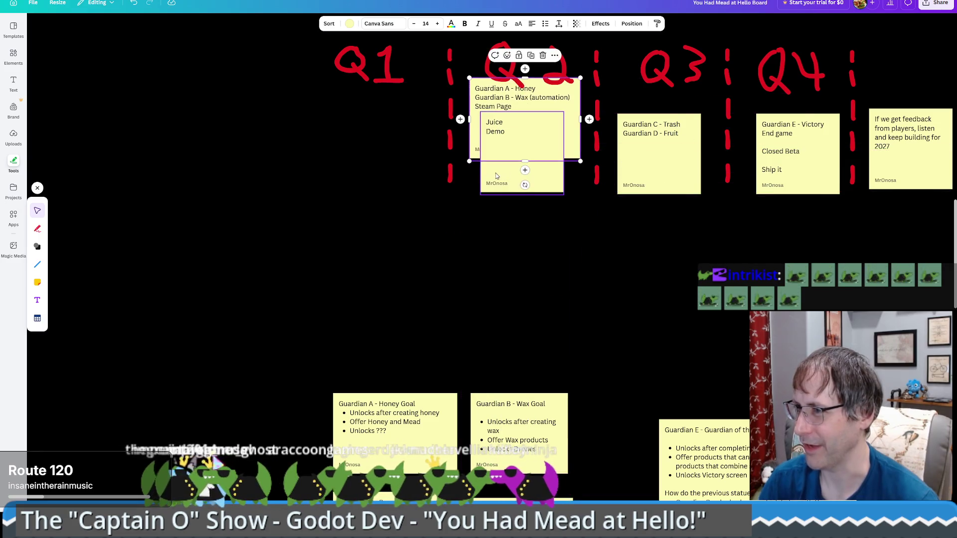
{"action": "left_click_drag", "start_coordinate": [495, 175], "coordinate": [492, 201]}
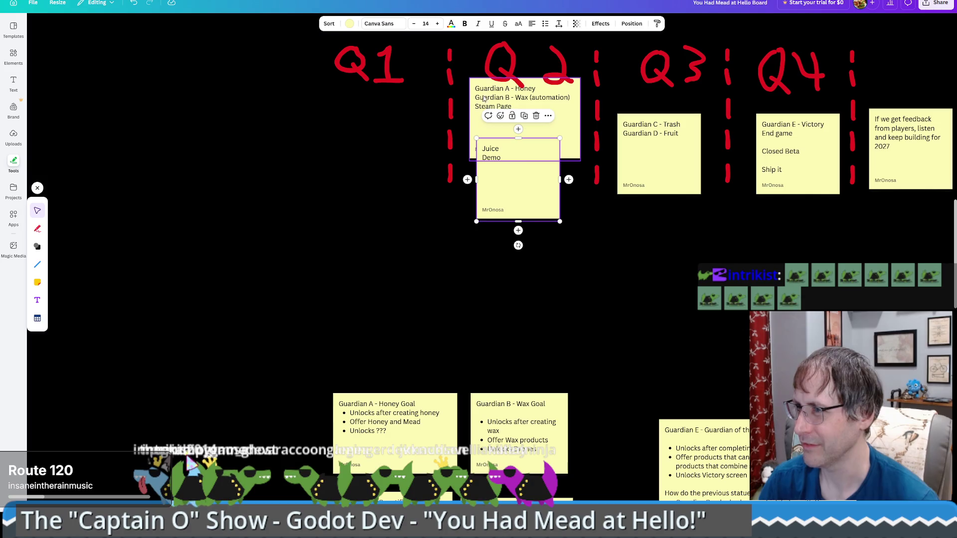
{"action": "left_click_drag", "start_coordinate": [484, 98], "coordinate": [483, 114]}
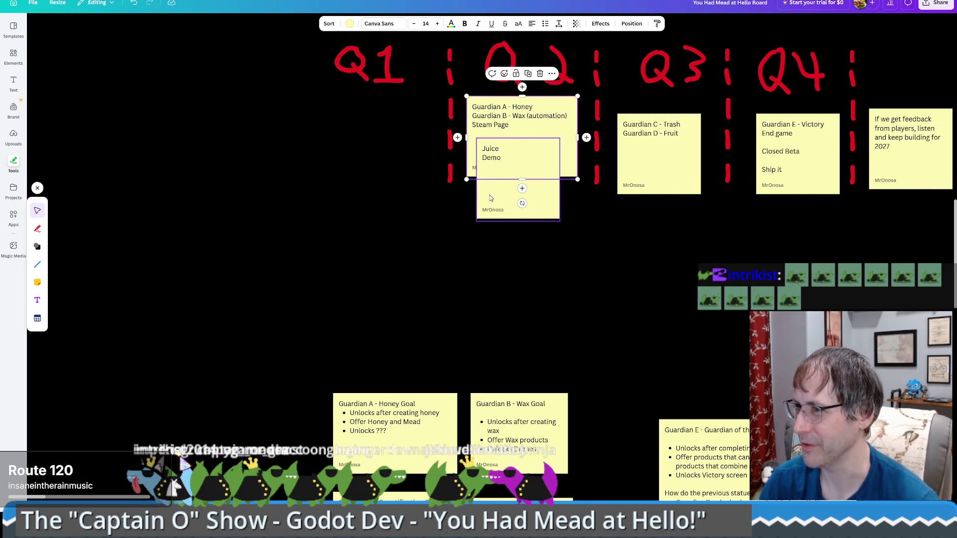
{"action": "left_click_drag", "start_coordinate": [490, 195], "coordinate": [480, 199]}
{"action": "left_click", "coordinate": [609, 256]}
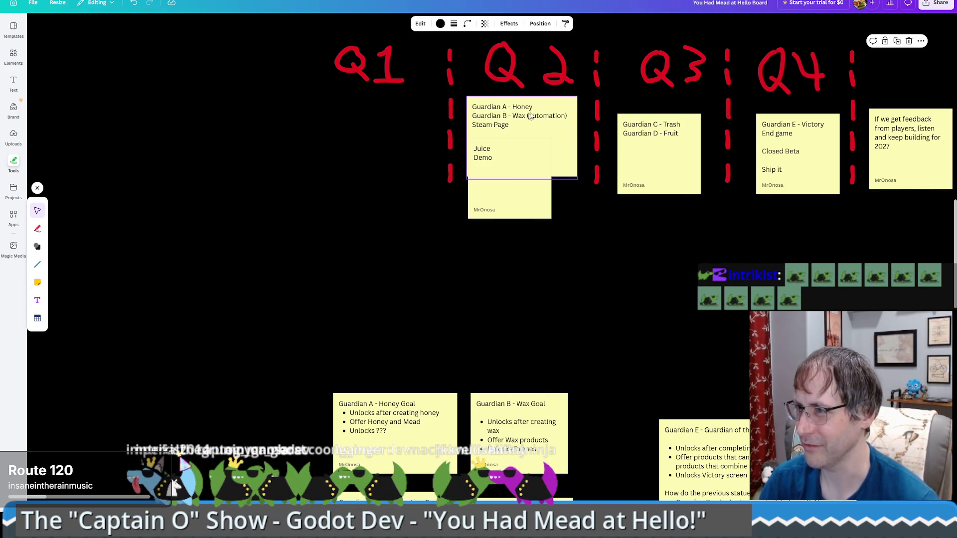
{"action": "mouse_move", "coordinate": [532, 115]}
{"action": "left_mouse_down"}
{"action": "mouse_move", "coordinate": [362, 121]}
{"action": "mouse_move", "coordinate": [357, 134]}
{"action": "left_mouse_up"}
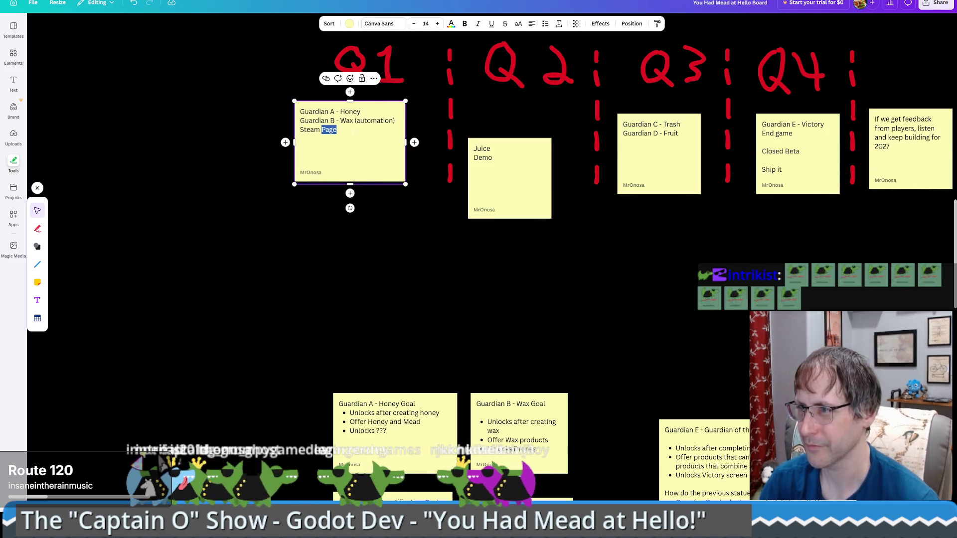
{"action": "left_click_drag", "start_coordinate": [505, 157], "coordinate": [514, 121]}
{"action": "left_click_drag", "start_coordinate": [329, 138], "coordinate": [343, 140]}
{"action": "mouse_move", "coordinate": [389, 246]}
{"action": "left_mouse_down"}
{"action": "mouse_move", "coordinate": [428, 278]}
{"action": "mouse_move", "coordinate": [615, 209]}
{"action": "mouse_move", "coordinate": [712, 211]}
{"action": "left_mouse_up"}
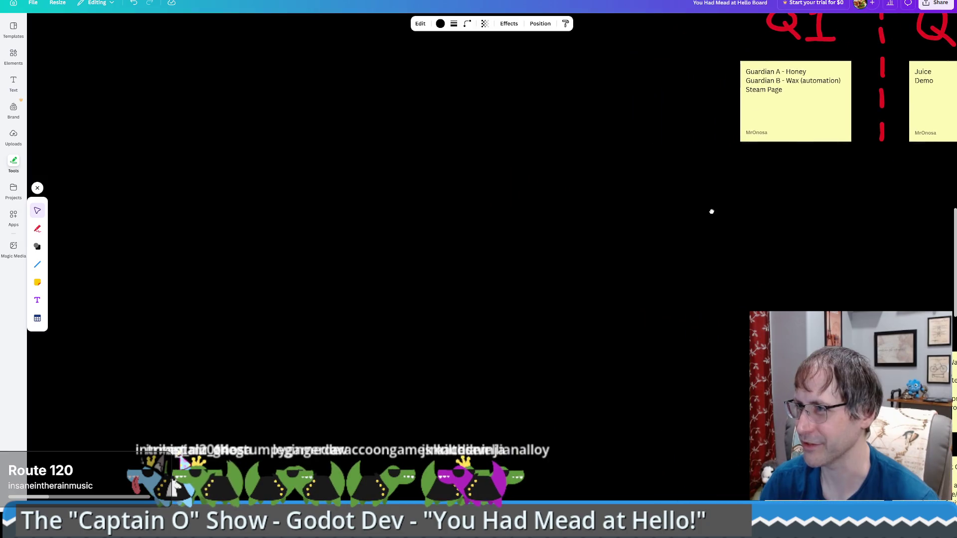
Step: Draw and undo a test pen stroke, exit fullscreen, and move the browser aside to reveal Godot
{"action": "left_click", "coordinate": [36, 229]}
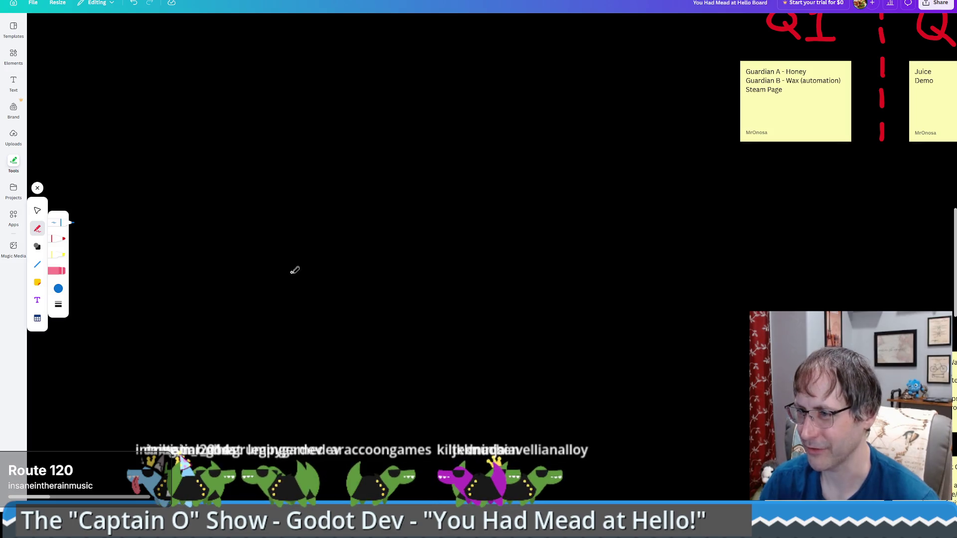
{"action": "left_click_drag", "start_coordinate": [294, 270], "coordinate": [292, 303]}
{"action": "key", "text": "ctrl+z"}
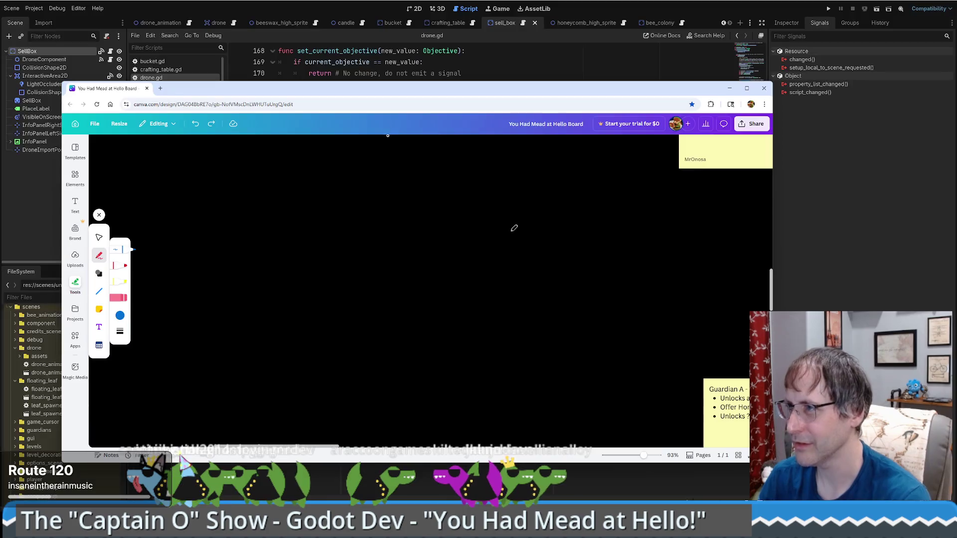
{"action": "key", "text": "F11"}
{"action": "left_click_drag", "start_coordinate": [528, 99], "coordinate": [956, 115]}
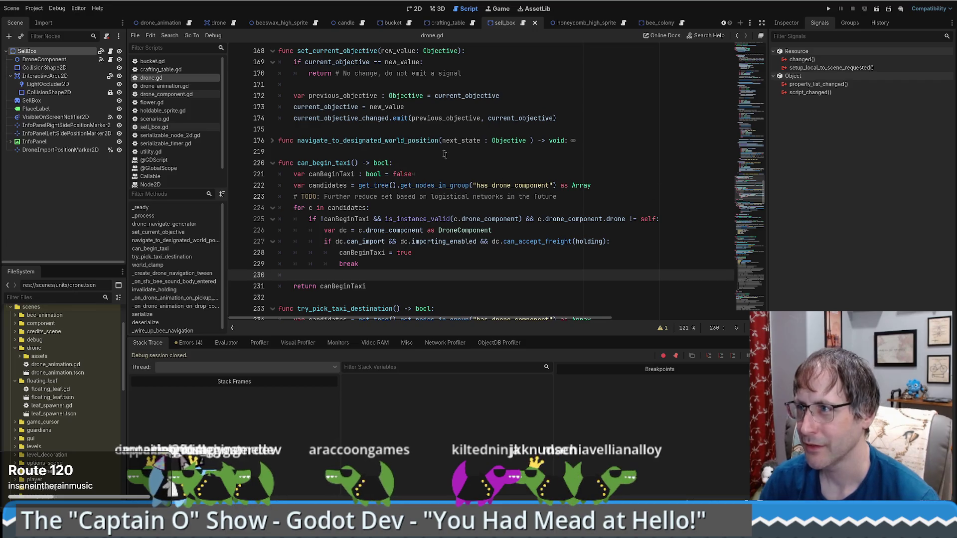
Step: Inspect the READY_DROP_OFF branch, select 'drop' on line 150, and switch to the drone scene
{"action": "scroll", "coordinate": [459, 182], "scroll_direction": "down", "scroll_amount": 2}
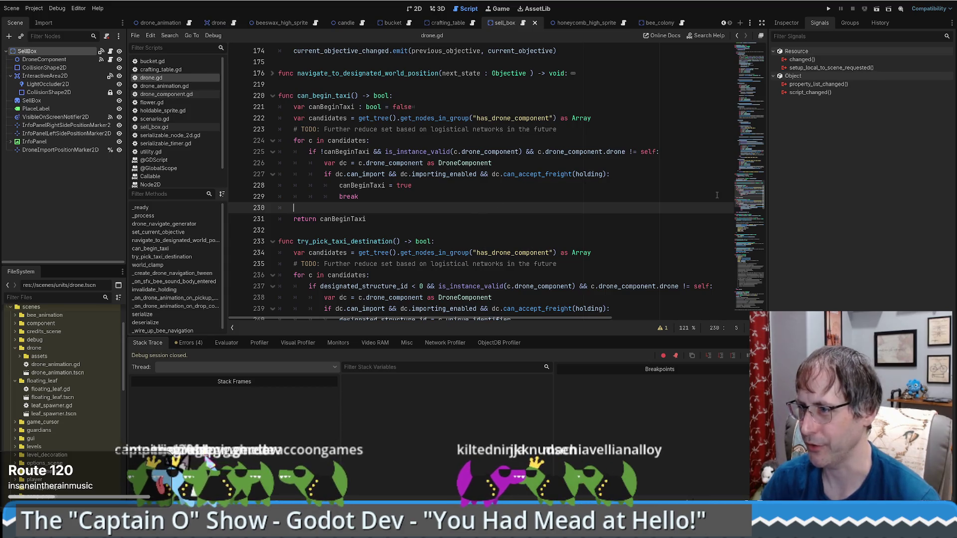
{"action": "scroll", "coordinate": [746, 196], "scroll_direction": "up", "scroll_amount": 10}
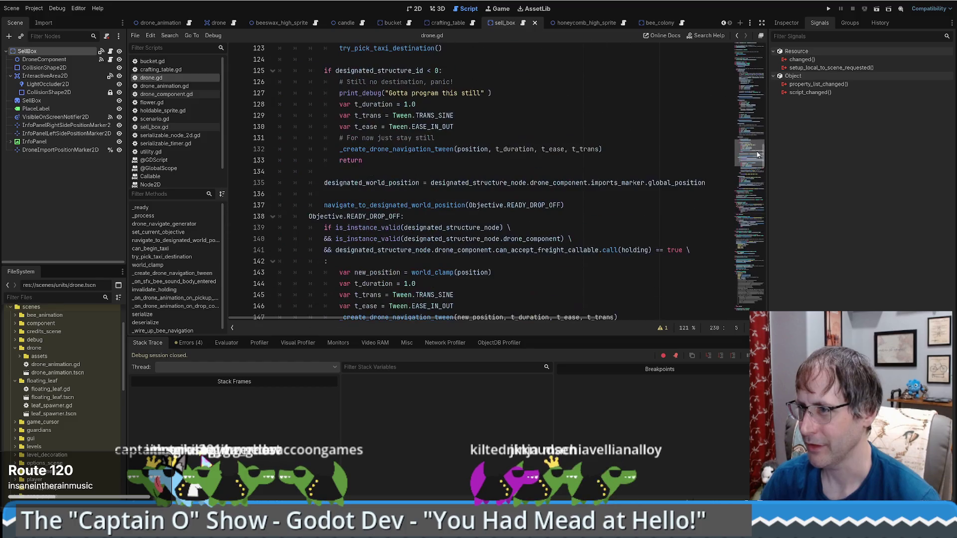
{"action": "scroll", "coordinate": [515, 134], "scroll_direction": "up", "scroll_amount": 1}
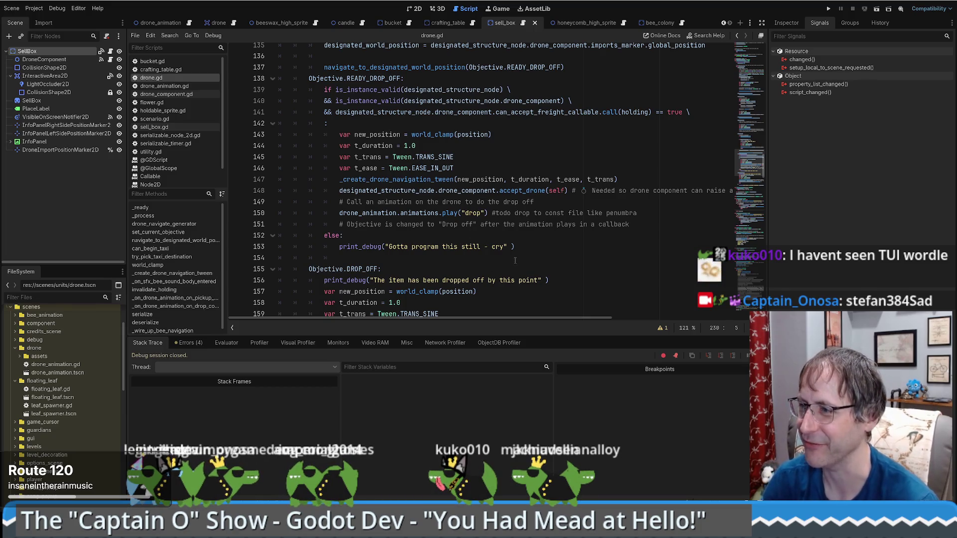
{"action": "scroll", "coordinate": [515, 260], "scroll_direction": "up", "scroll_amount": 1}
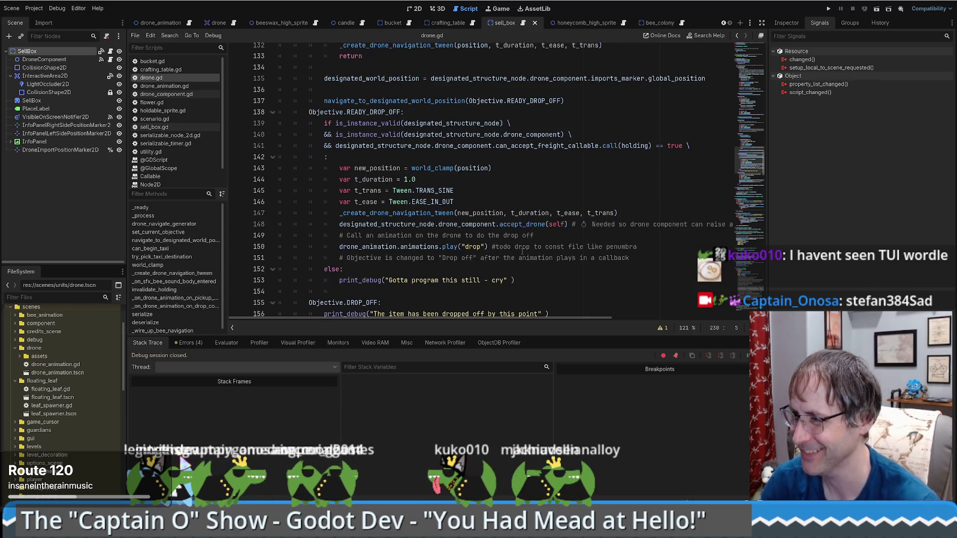
{"action": "scroll", "coordinate": [503, 250], "scroll_direction": "down", "scroll_amount": 2}
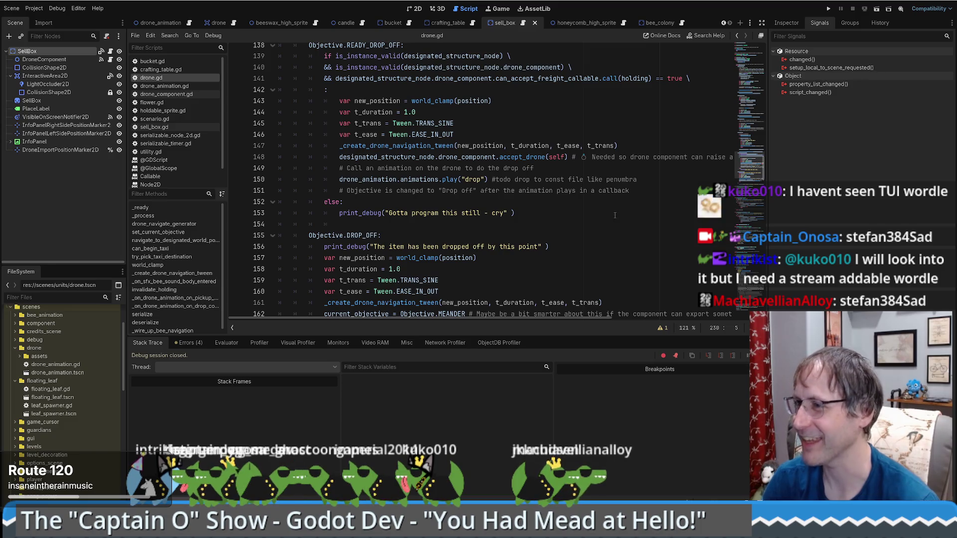
{"action": "scroll", "coordinate": [604, 222], "scroll_direction": "up", "scroll_amount": 1}
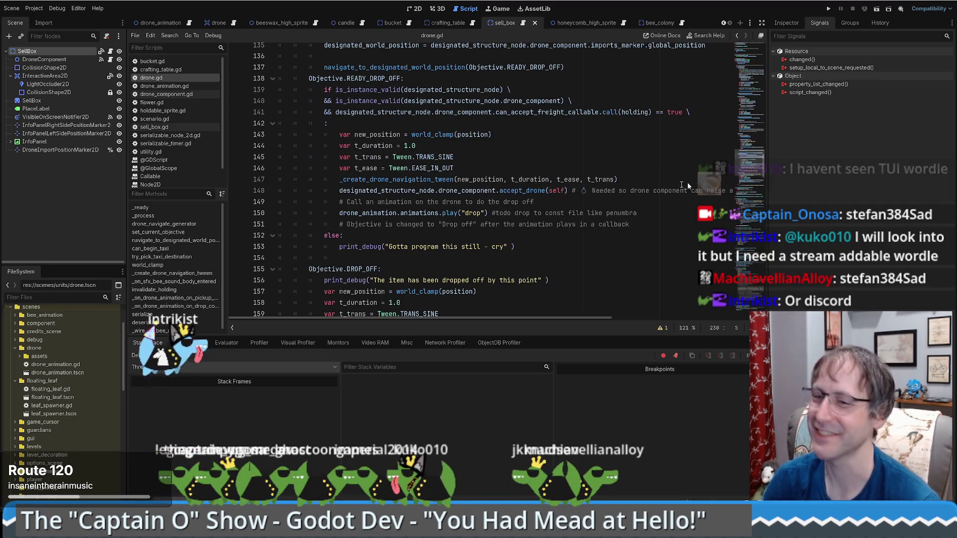
{"action": "scroll", "coordinate": [549, 214], "scroll_direction": "up", "scroll_amount": 1}
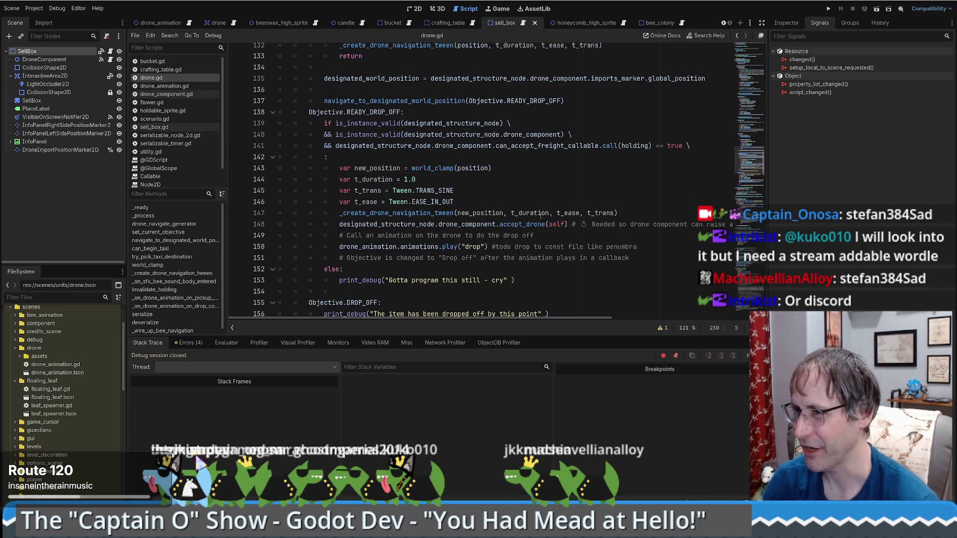
{"action": "left_click_drag", "start_coordinate": [372, 115], "coordinate": [440, 117]}
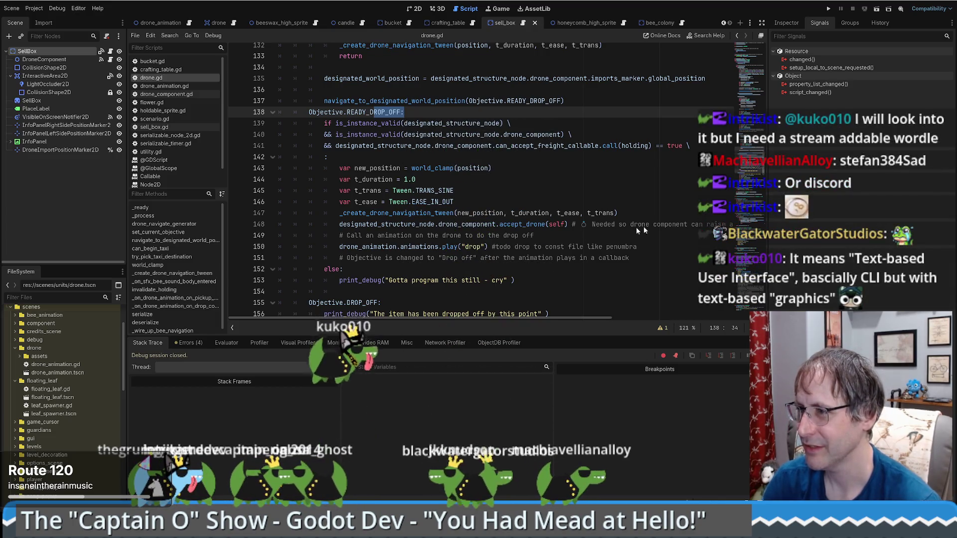
{"action": "double_click", "coordinate": [472, 247]}
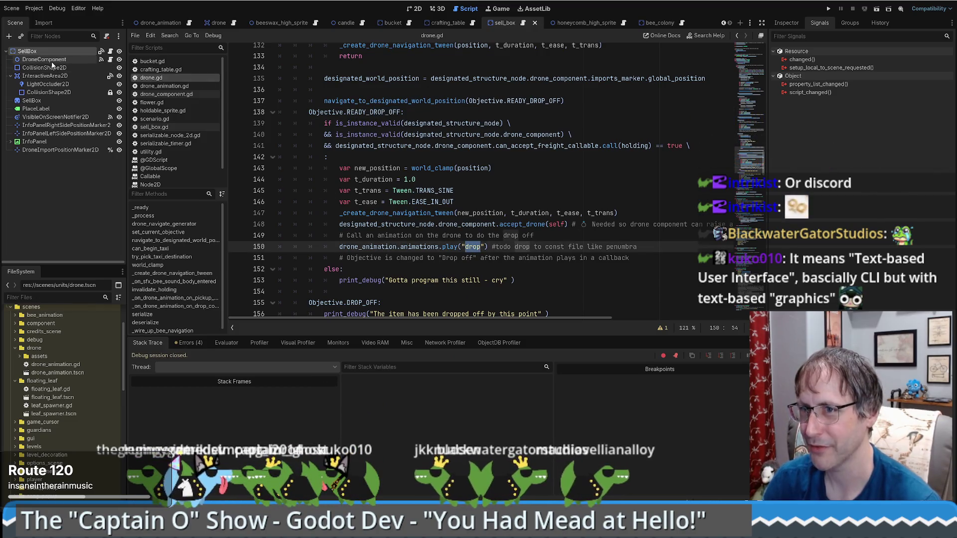
{"action": "left_click", "coordinate": [220, 23]}
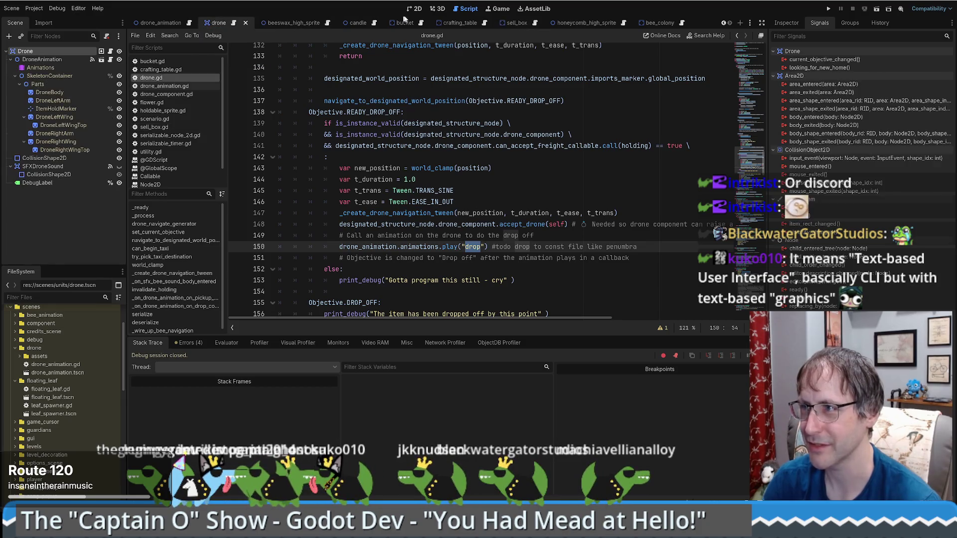
Step: Inspect the DroneAnimation signals and the drop-complete handler that sets the objective to DROP_OFF
{"action": "left_click", "coordinate": [66, 59]}
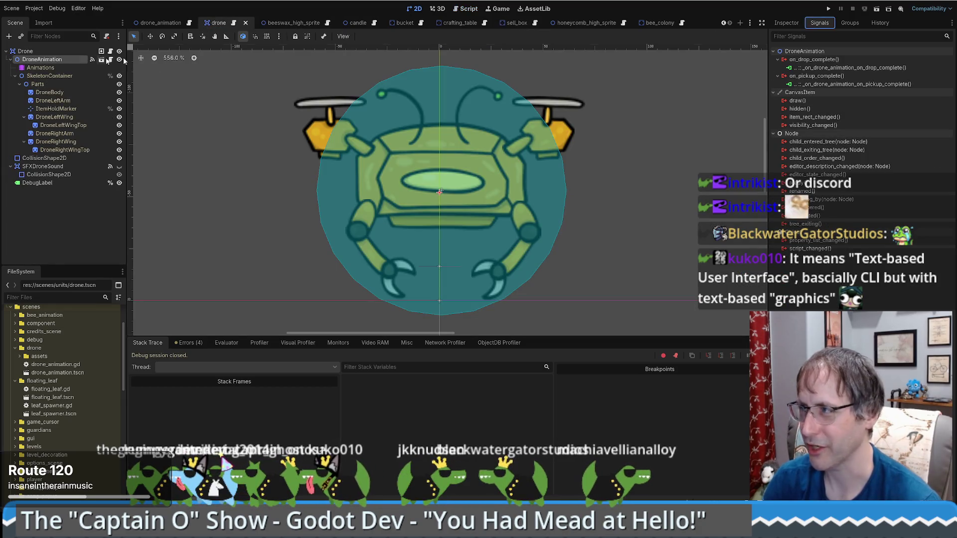
{"action": "double_click", "coordinate": [822, 67]}
{"action": "scroll", "coordinate": [362, 223], "scroll_direction": "down", "scroll_amount": 3}
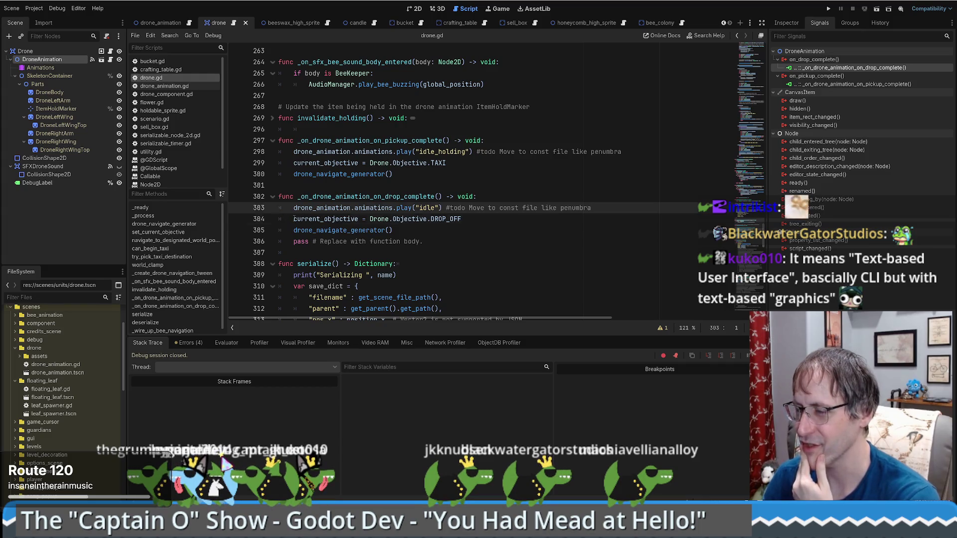
{"action": "left_click_drag", "start_coordinate": [294, 220], "coordinate": [463, 217]}
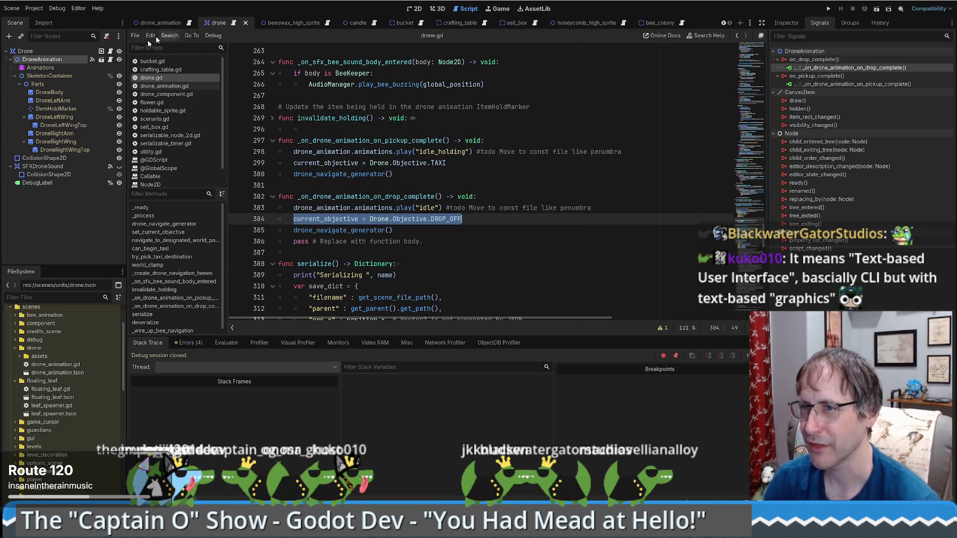
{"action": "left_click", "coordinate": [233, 25]}
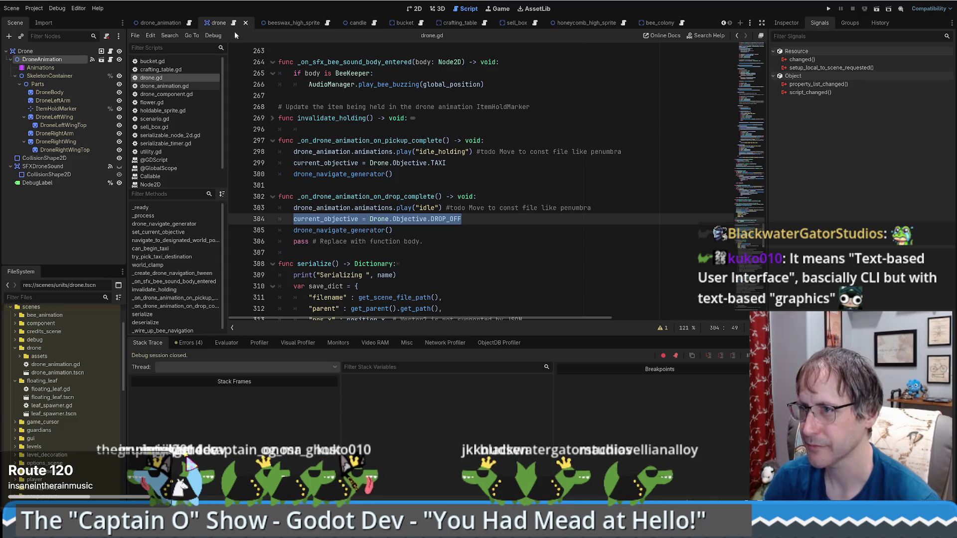
{"action": "left_click", "coordinate": [481, 215]}
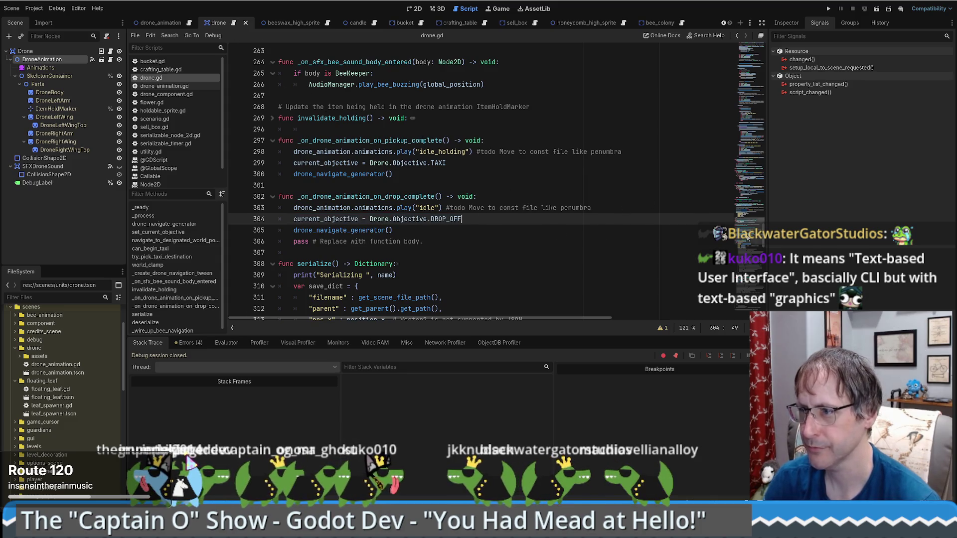
{"action": "scroll", "coordinate": [748, 222], "scroll_direction": "down", "scroll_amount": 15}
{"action": "scroll", "coordinate": [748, 222], "scroll_direction": "down", "scroll_amount": 3}
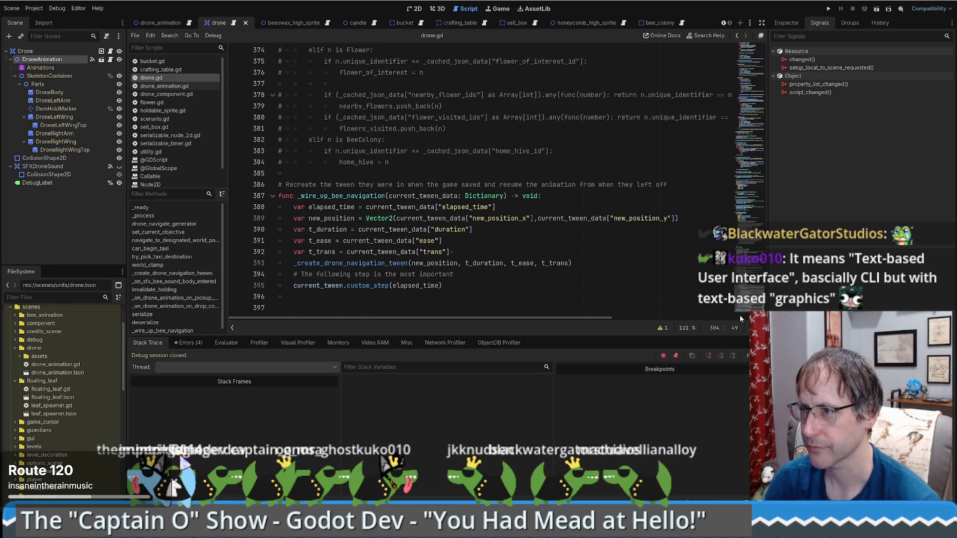
{"action": "scroll", "coordinate": [752, 229], "scroll_direction": "up", "scroll_amount": 20}
Step: Follow current_objective's setter to the set_current_objective definition at line 168
{"action": "left_click", "coordinate": [751, 229]}
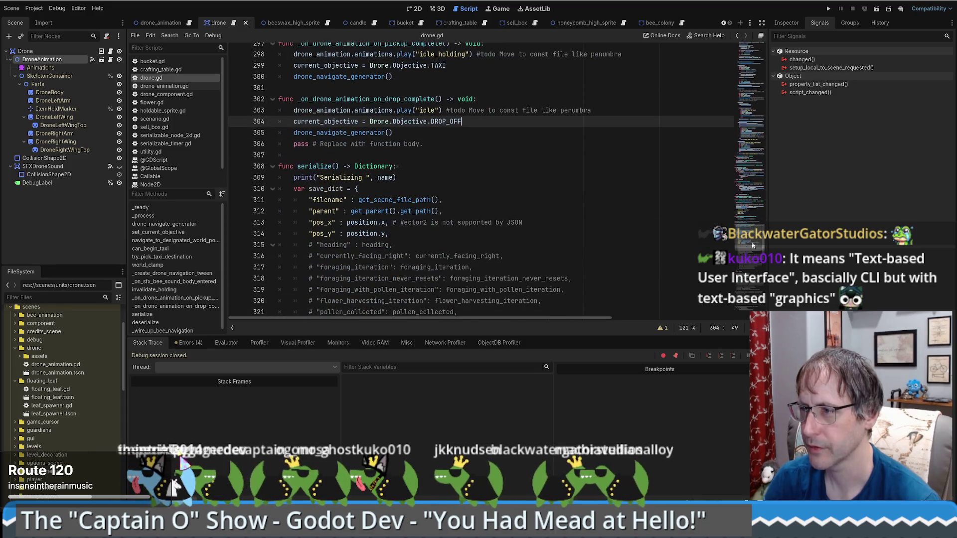
{"action": "left_click", "coordinate": [755, 86]}
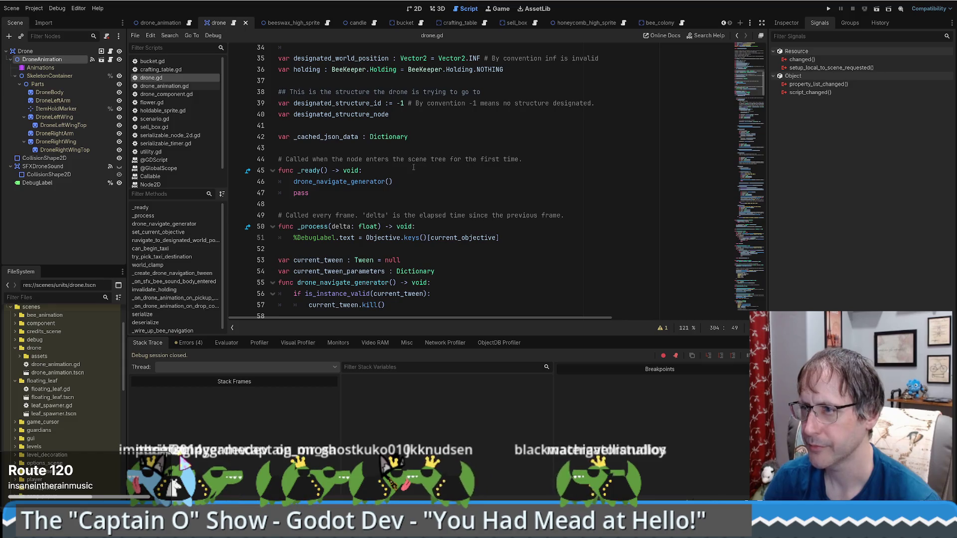
{"action": "scroll", "coordinate": [414, 168], "scroll_direction": "up", "scroll_amount": 5}
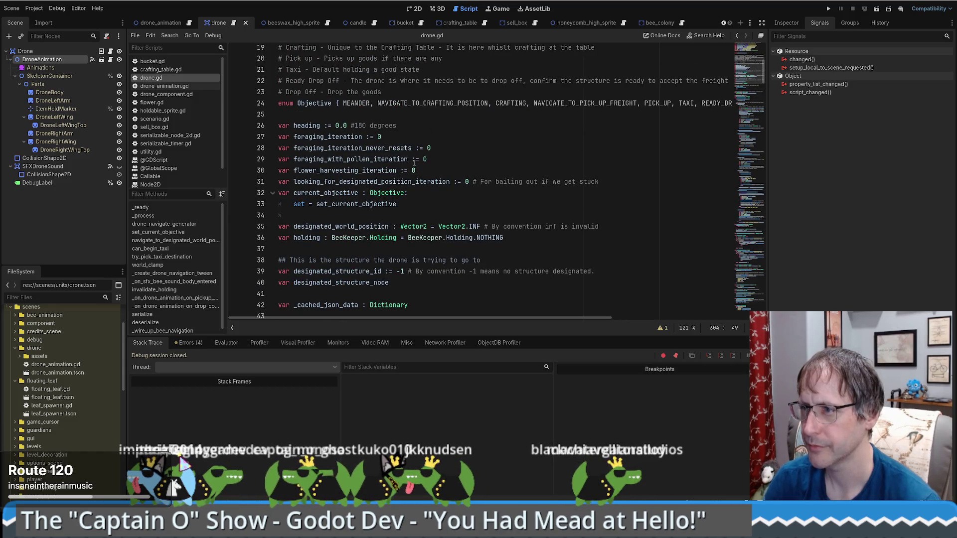
{"action": "left_click", "coordinate": [349, 204]}
{"action": "left_click", "coordinate": [350, 204], "text": "ctrl"}
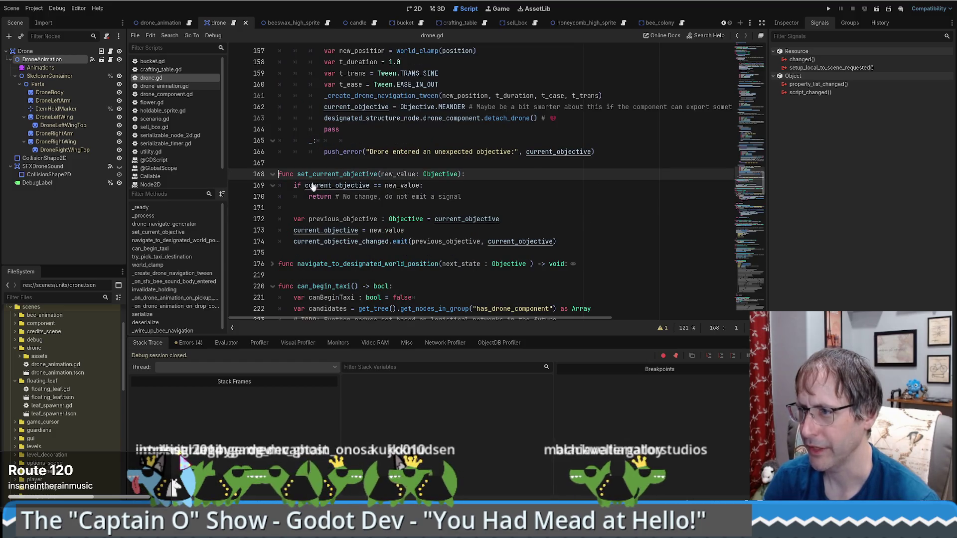
{"action": "left_click", "coordinate": [299, 173]}
{"action": "left_click_drag", "start_coordinate": [299, 174], "coordinate": [464, 189]}
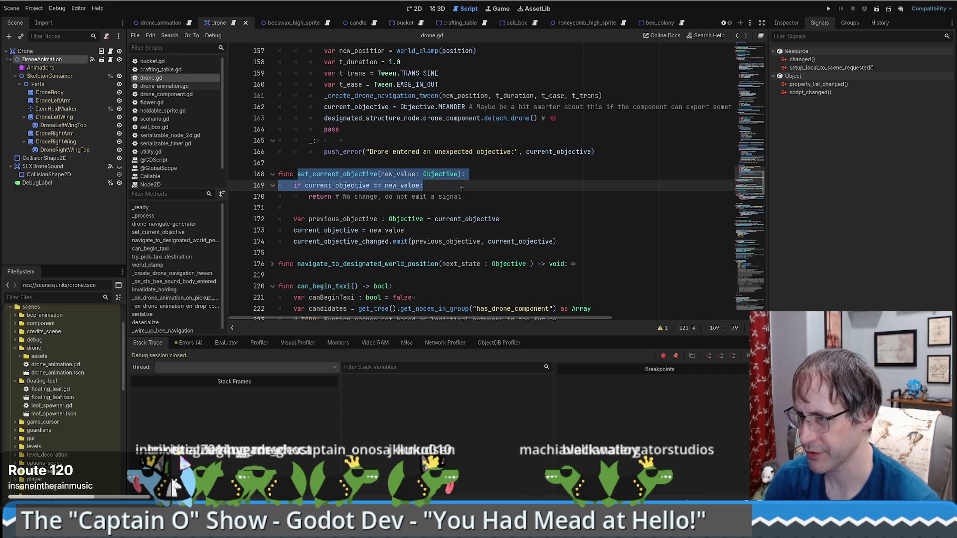
{"action": "left_click", "coordinate": [344, 241]}
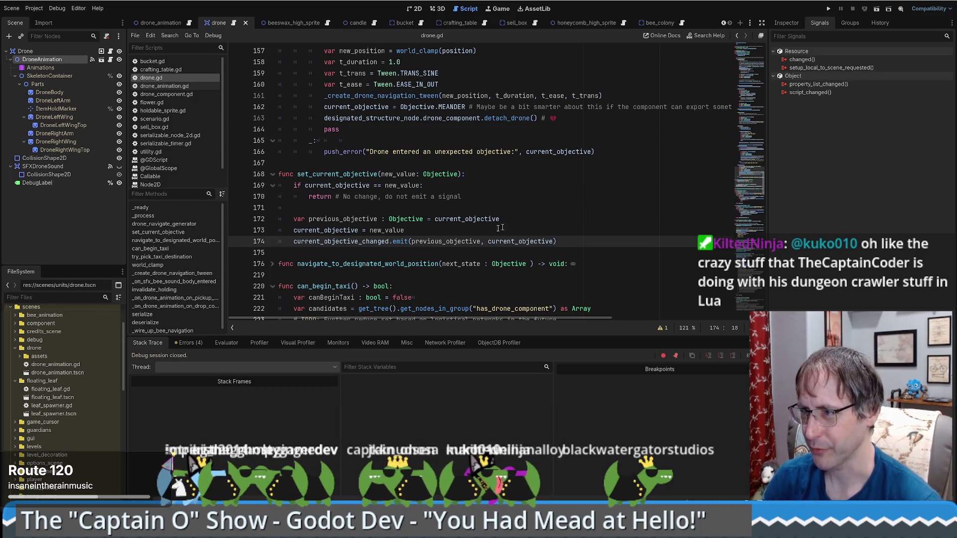
Step: Search the project for current_objective_changed (4 matches in 2 files) and open the drone_component.gd match
{"action": "double_click", "coordinate": [348, 242]}
{"action": "key", "text": "ctrl+shift+f"}
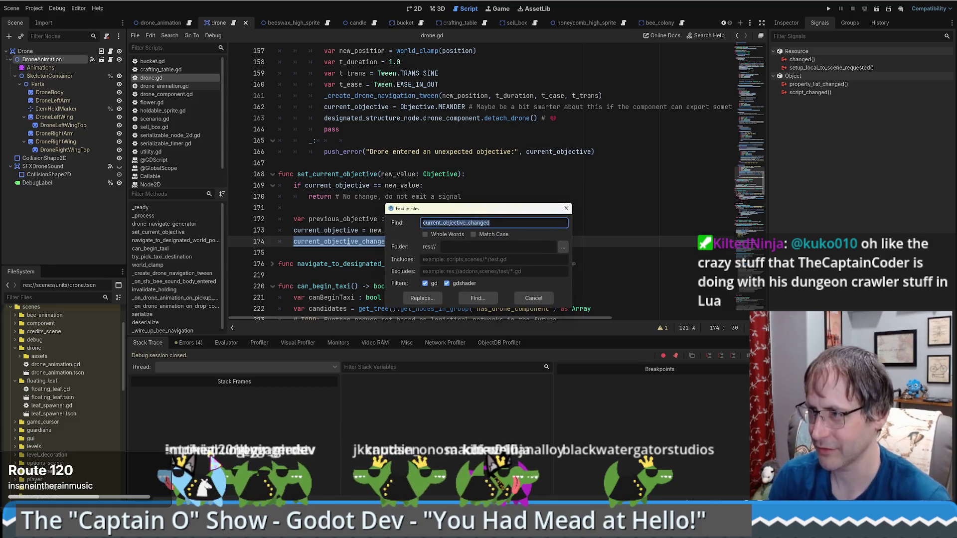
{"action": "key", "text": "Return"}
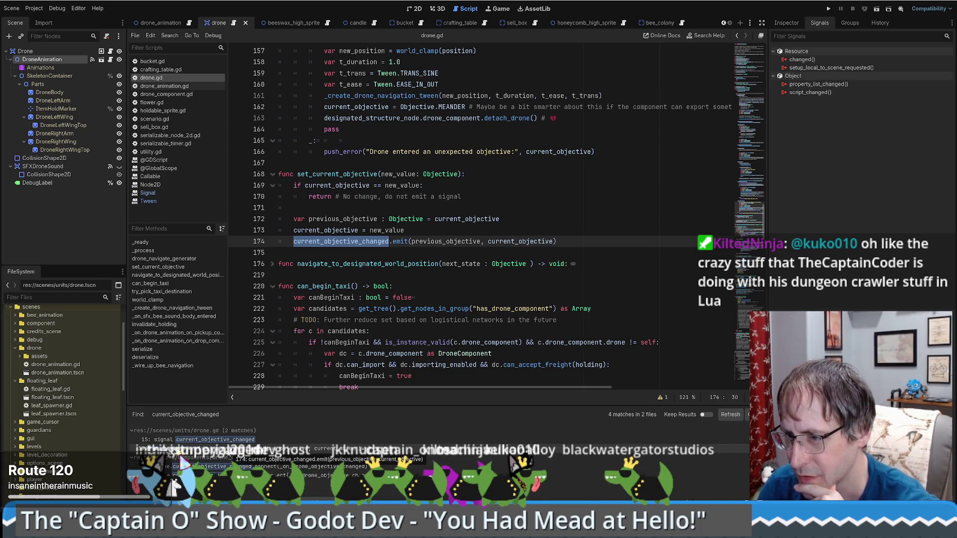
{"action": "left_click", "coordinate": [211, 468]}
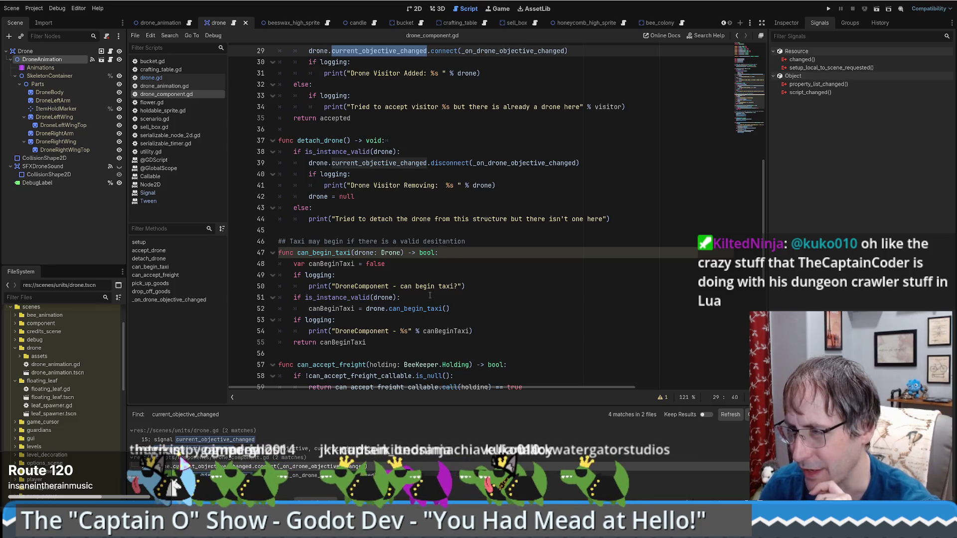
Step: Review drone_component.gd's accept_drone function and its current_objective_changed connect line
{"action": "scroll", "coordinate": [461, 298], "scroll_direction": "up", "scroll_amount": 4}
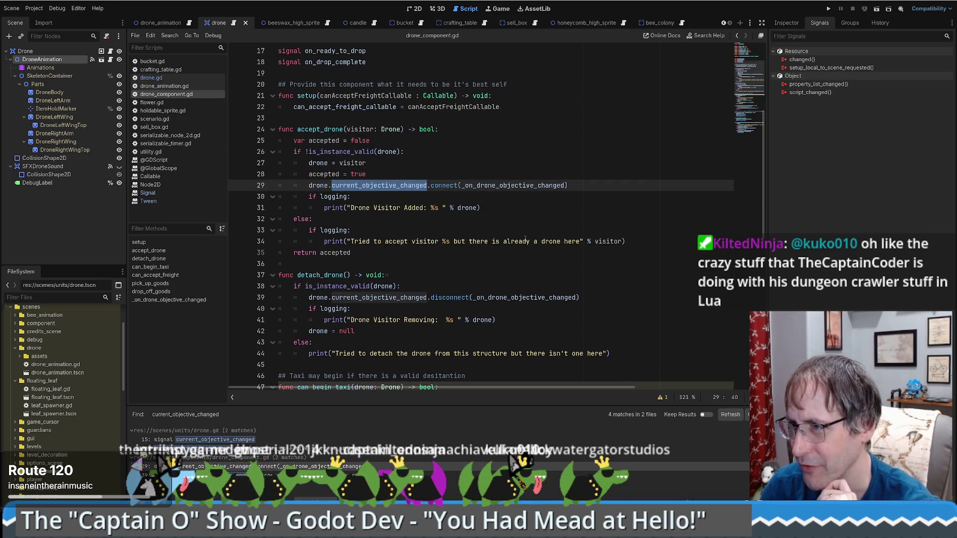
{"action": "left_click_drag", "start_coordinate": [297, 129], "coordinate": [371, 129]}
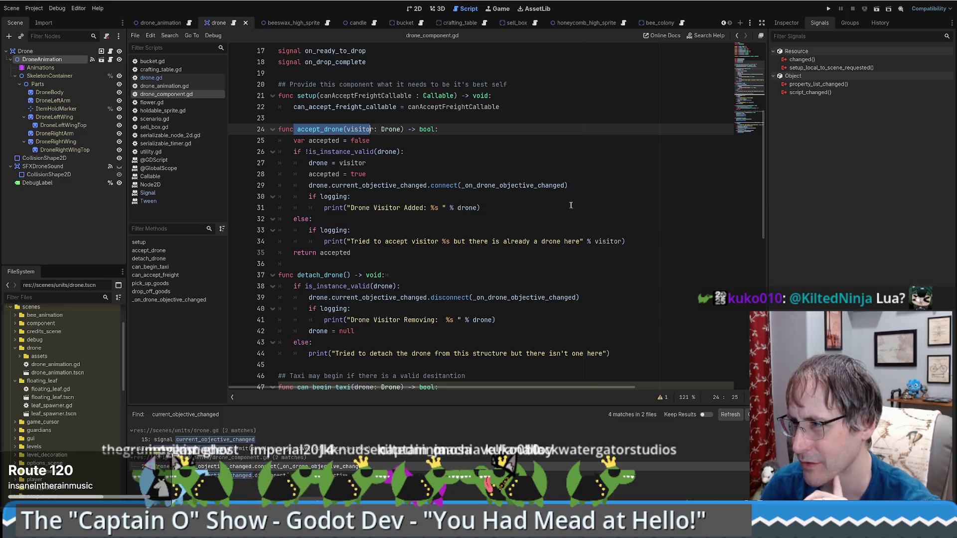
{"action": "left_click_drag", "start_coordinate": [568, 186], "coordinate": [310, 187]}
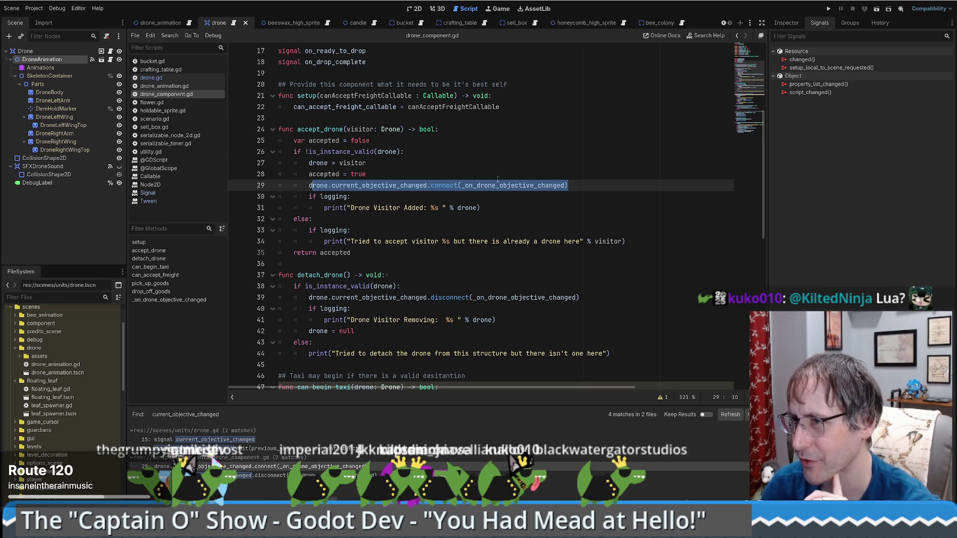
{"action": "mouse_move", "coordinate": [485, 190]}
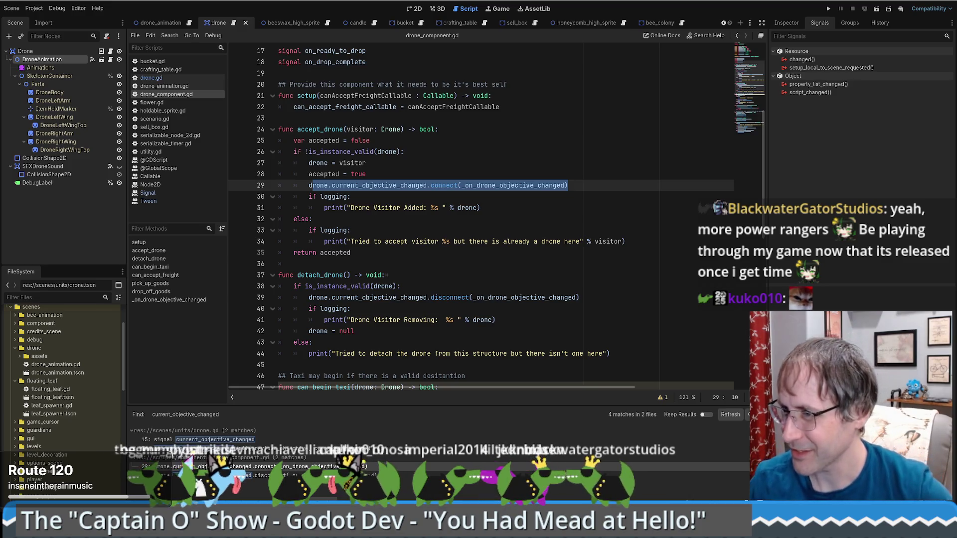
{"action": "left_click", "coordinate": [464, 223]}
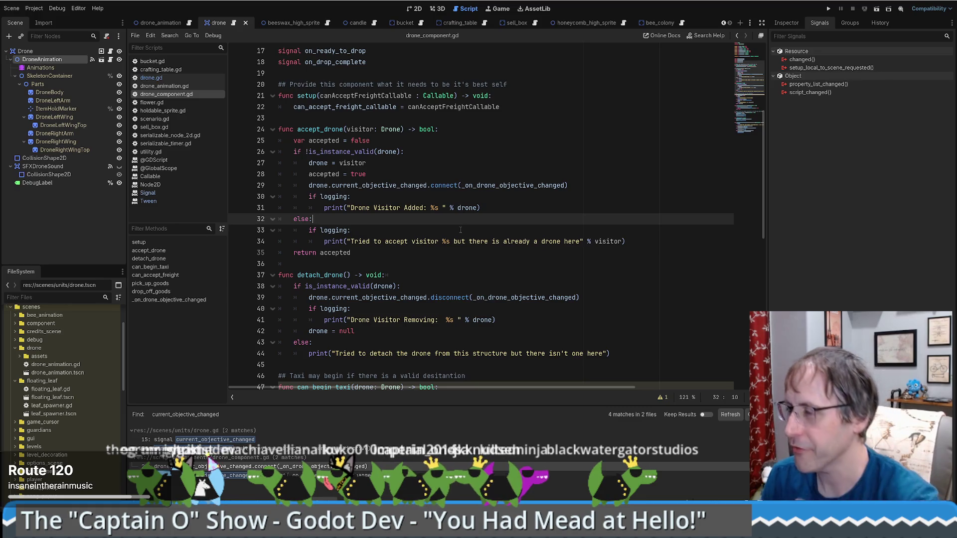
Step: Follow _on_drone_objective_changed to the on_drop_complete emit and its declaration, then return to drone.gd
{"action": "left_click", "coordinate": [502, 189], "text": "ctrl"}
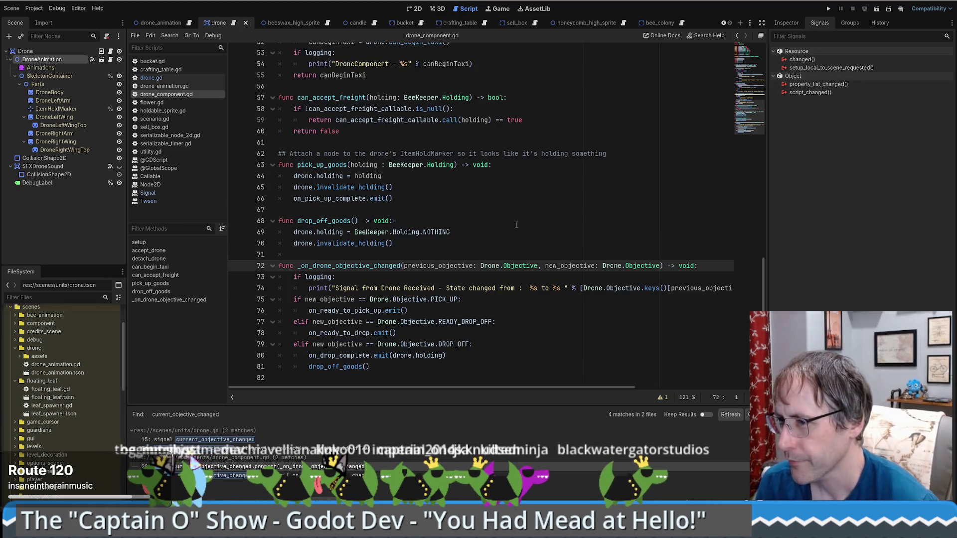
{"action": "left_click_drag", "start_coordinate": [309, 355], "coordinate": [484, 355]}
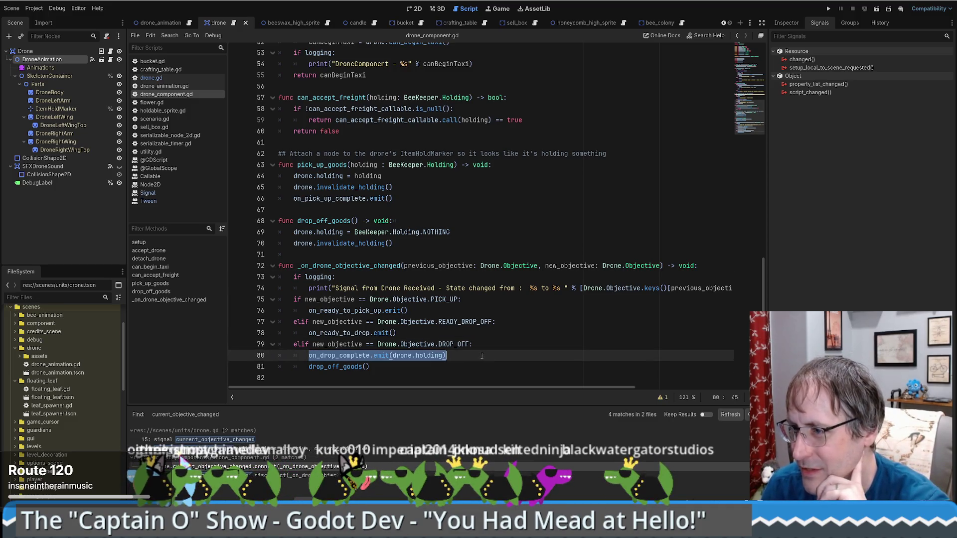
{"action": "left_click", "coordinate": [44, 53]}
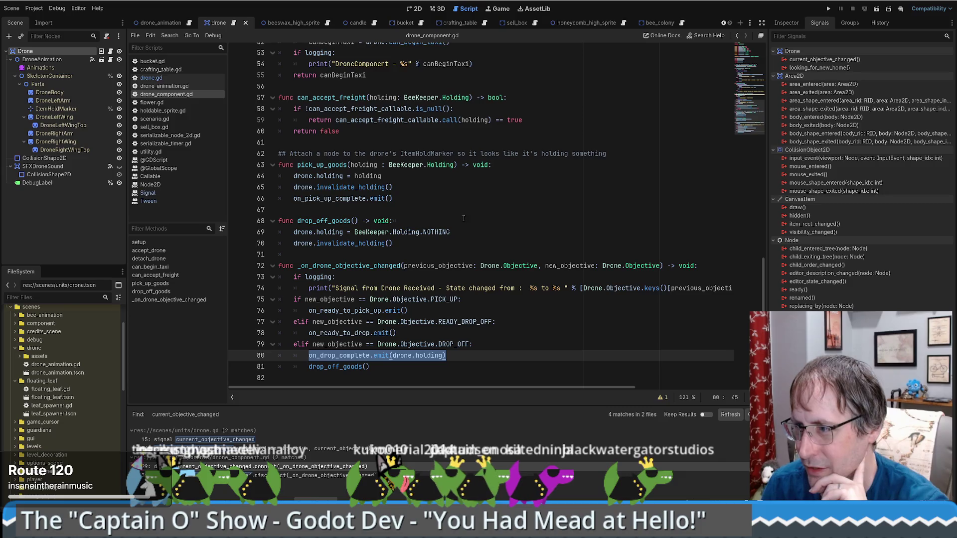
{"action": "left_click", "coordinate": [469, 354]}
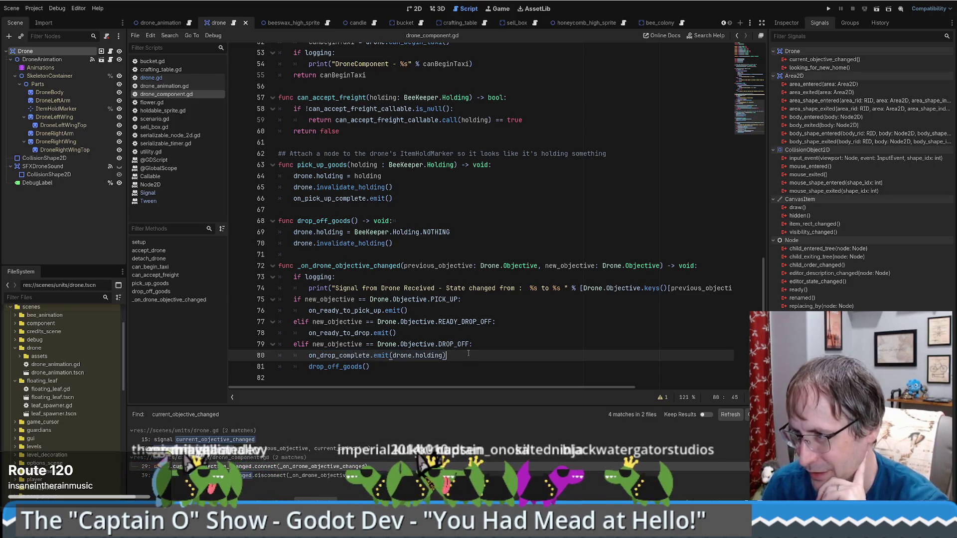
{"action": "left_click_drag", "start_coordinate": [309, 359], "coordinate": [444, 357]}
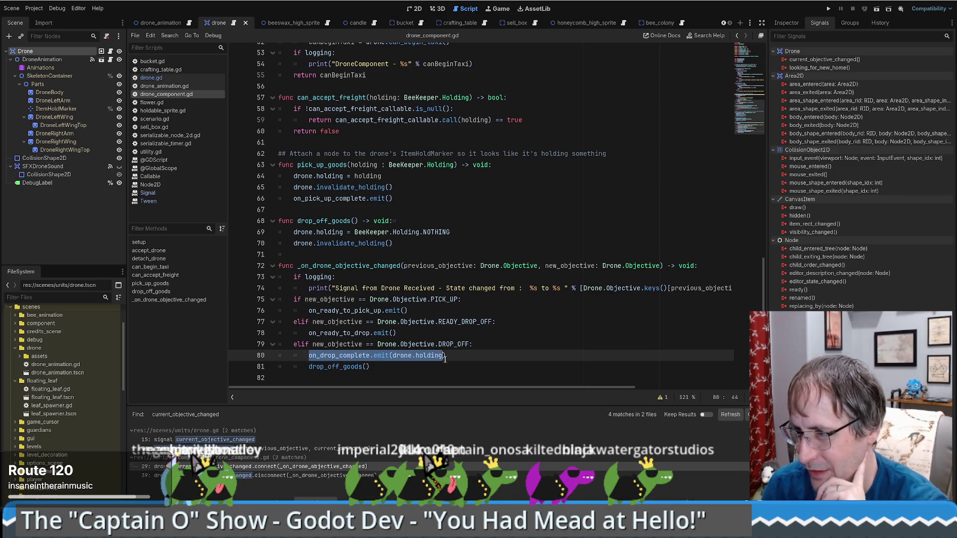
{"action": "left_click", "coordinate": [319, 354]}
{"action": "left_click", "coordinate": [346, 357], "text": "ctrl"}
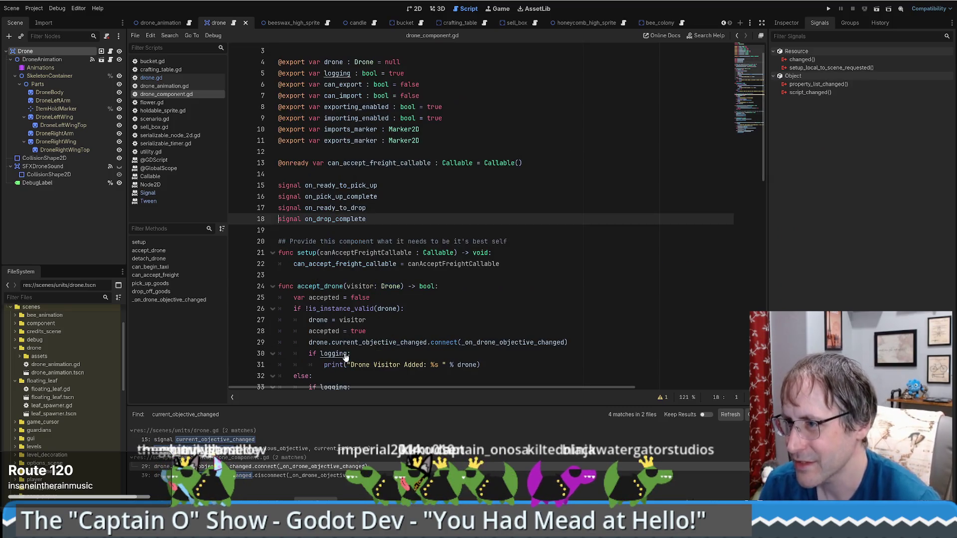
{"action": "scroll", "coordinate": [515, 281], "scroll_direction": "down", "scroll_amount": 5}
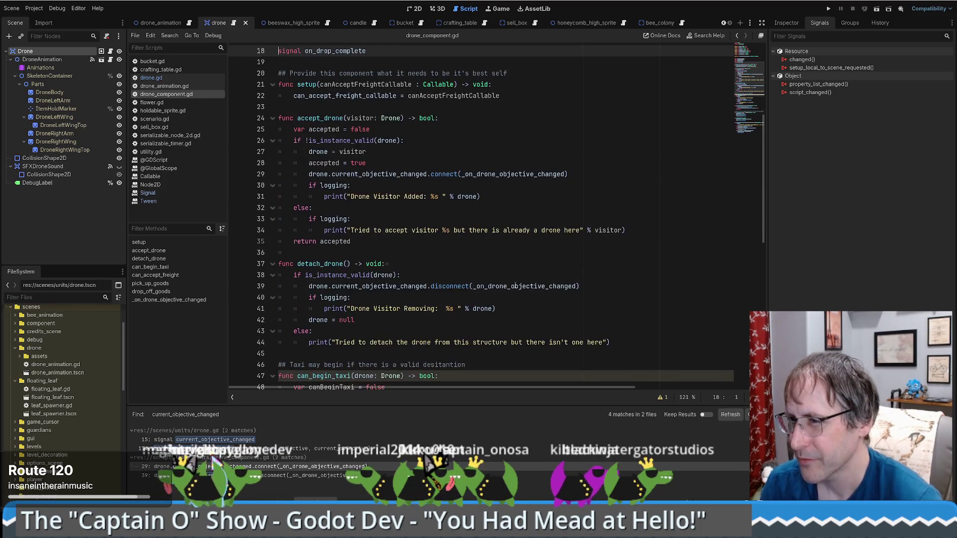
{"action": "scroll", "coordinate": [511, 282], "scroll_direction": "up", "scroll_amount": 5}
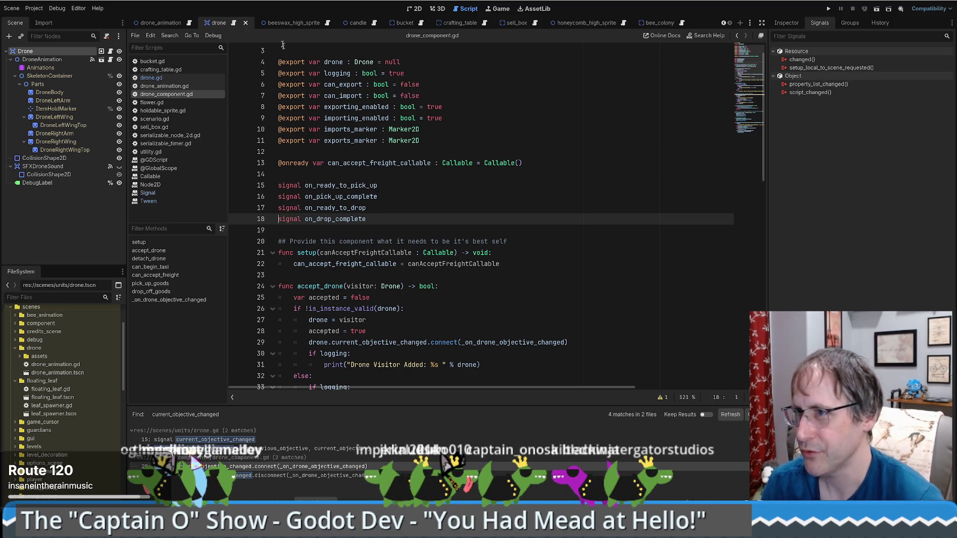
{"action": "left_click", "coordinate": [234, 23]}
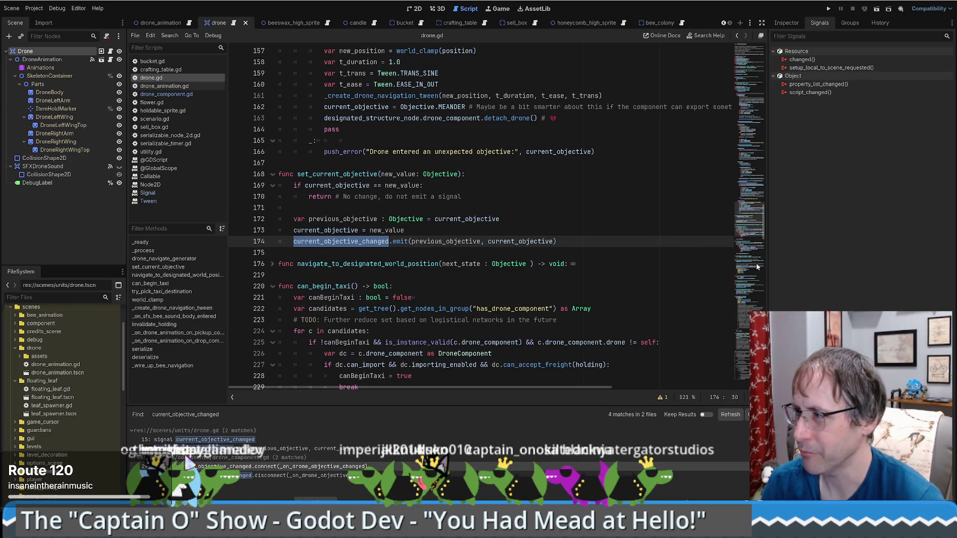
Step: Look over the signal declarations at the top of drone.gd, including looking_for_new_home
{"action": "left_click", "coordinate": [737, 57]}
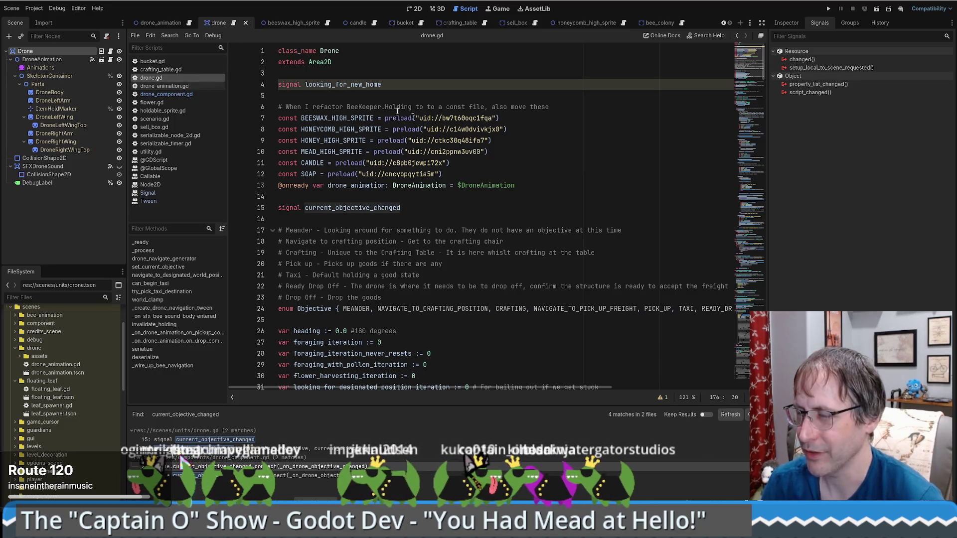
{"action": "double_click", "coordinate": [356, 87]}
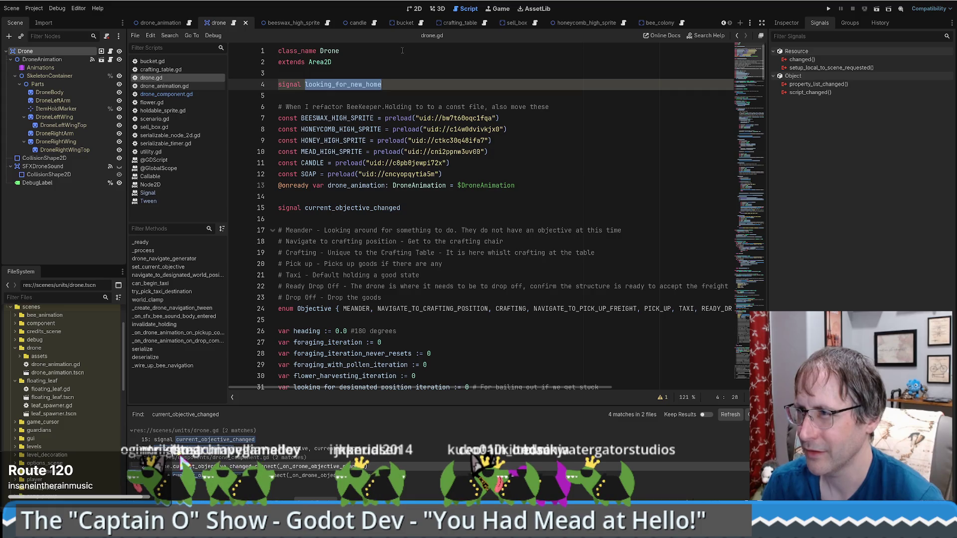
{"action": "left_click", "coordinate": [405, 84]}
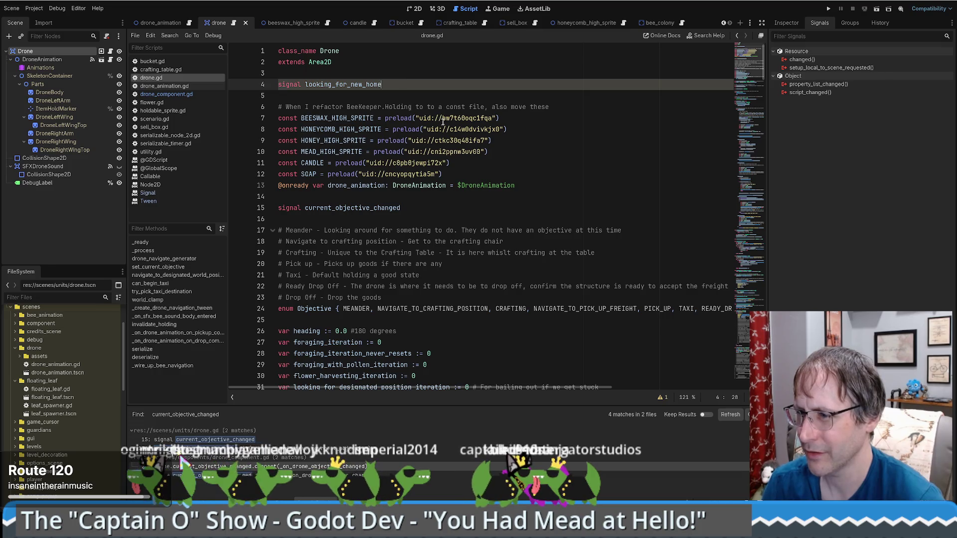
{"action": "scroll", "coordinate": [442, 120], "scroll_direction": "down", "scroll_amount": 5}
{"action": "scroll", "coordinate": [443, 129], "scroll_direction": "up", "scroll_amount": 5}
{"action": "scroll", "coordinate": [439, 151], "scroll_direction": "down", "scroll_amount": 7}
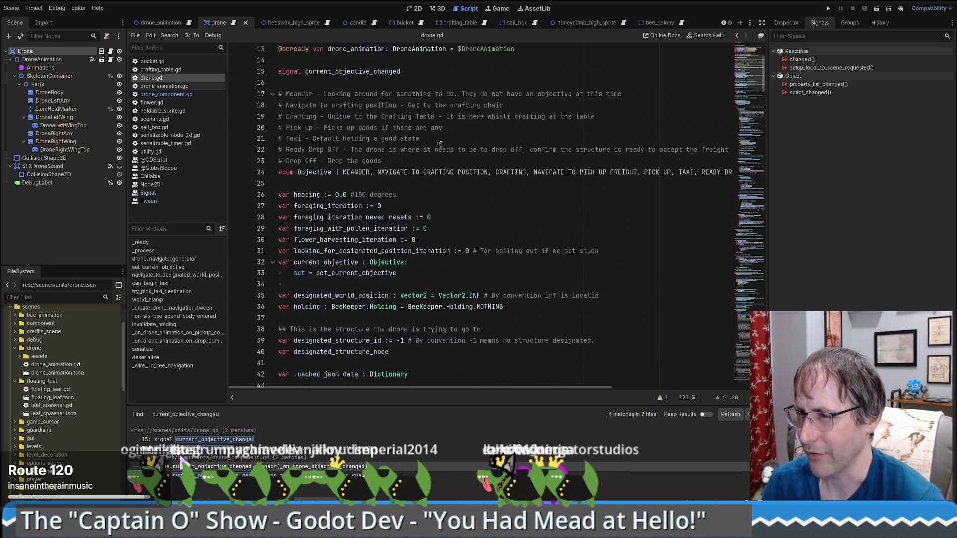
{"action": "scroll", "coordinate": [439, 152], "scroll_direction": "up", "scroll_amount": 7}
Step: Move the current_objective_changed signal up to line 5 and delete the looking_for_new_home declaration
{"action": "left_click", "coordinate": [437, 213]}
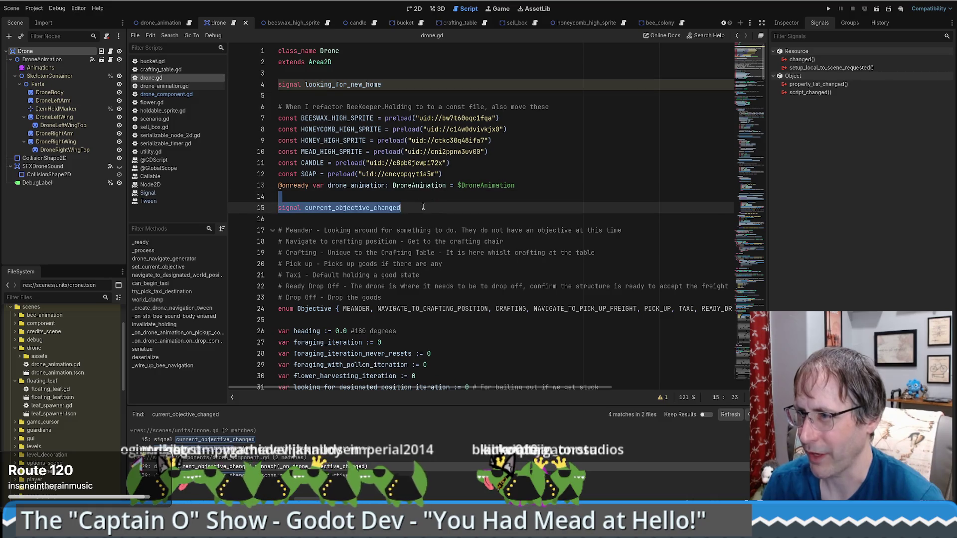
{"action": "left_click_drag", "start_coordinate": [394, 84], "coordinate": [391, 76]}
{"action": "triple_click", "coordinate": [393, 208]}
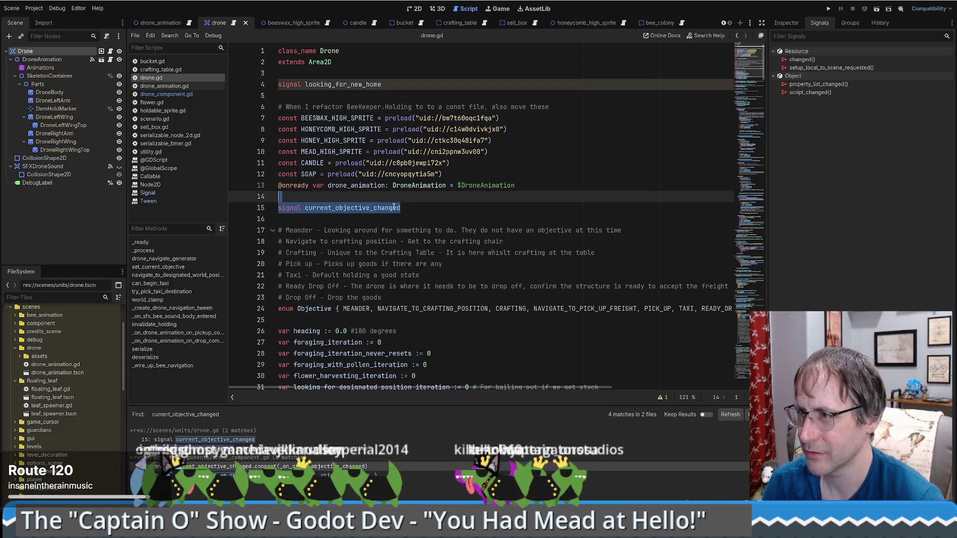
{"action": "mouse_move", "coordinate": [392, 207]}
{"action": "left_mouse_down"}
{"action": "mouse_move", "coordinate": [380, 96]}
{"action": "mouse_move", "coordinate": [414, 77]}
{"action": "left_mouse_up"}
{"action": "key", "text": "Return"}
{"action": "key", "text": "BackSpace"}
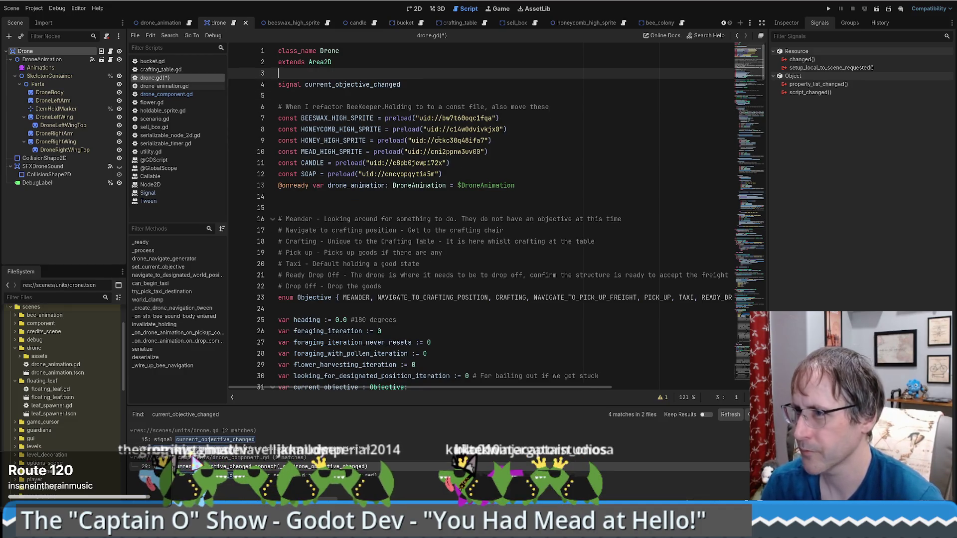
Step: Delete the duplicate blank line after the drone_animation declaration
{"action": "scroll", "coordinate": [437, 139], "scroll_direction": "down", "scroll_amount": 3}
{"action": "left_click", "coordinate": [392, 97]}
{"action": "key", "text": "Delete"}
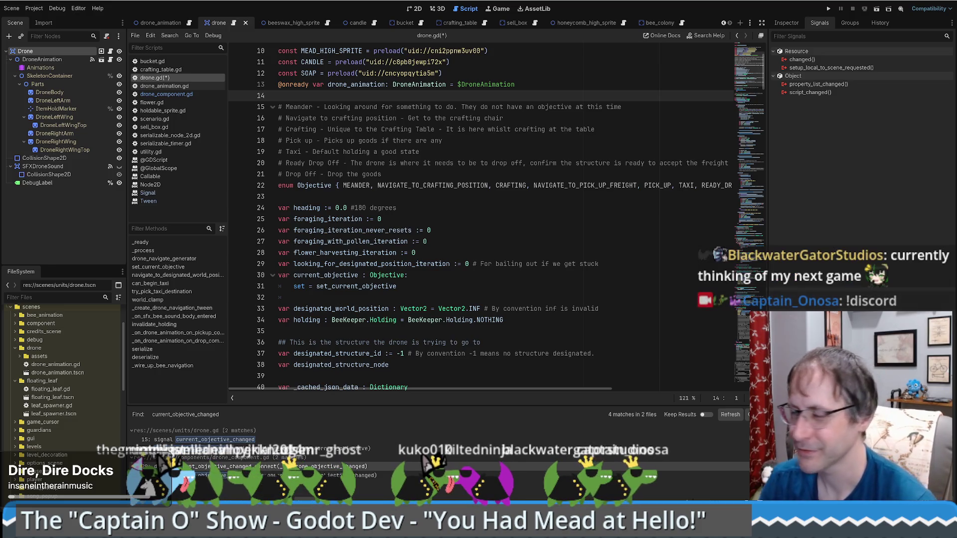
{"action": "scroll", "coordinate": [413, 230], "scroll_direction": "down", "scroll_amount": 2}
{"action": "left_click", "coordinate": [478, 220]}
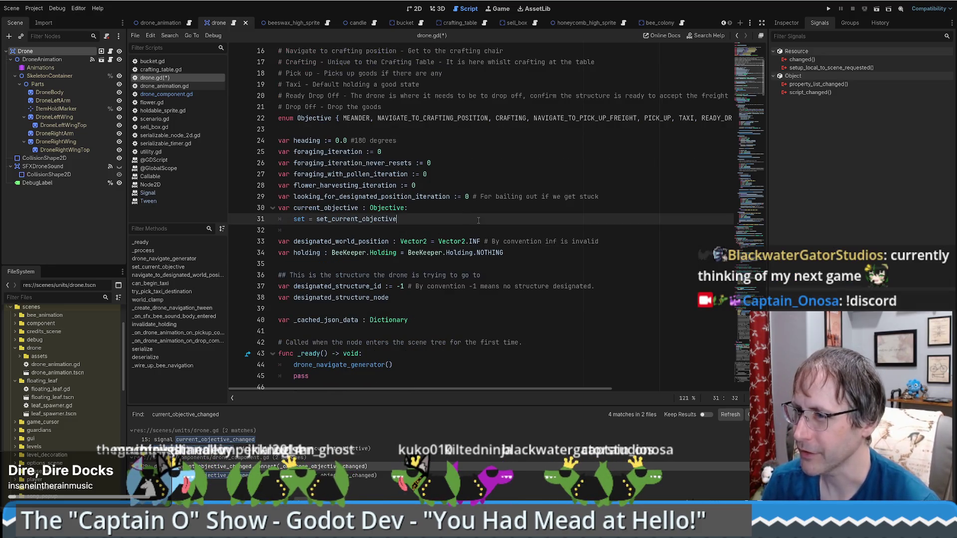
{"action": "scroll", "coordinate": [461, 216], "scroll_direction": "down", "scroll_amount": 2}
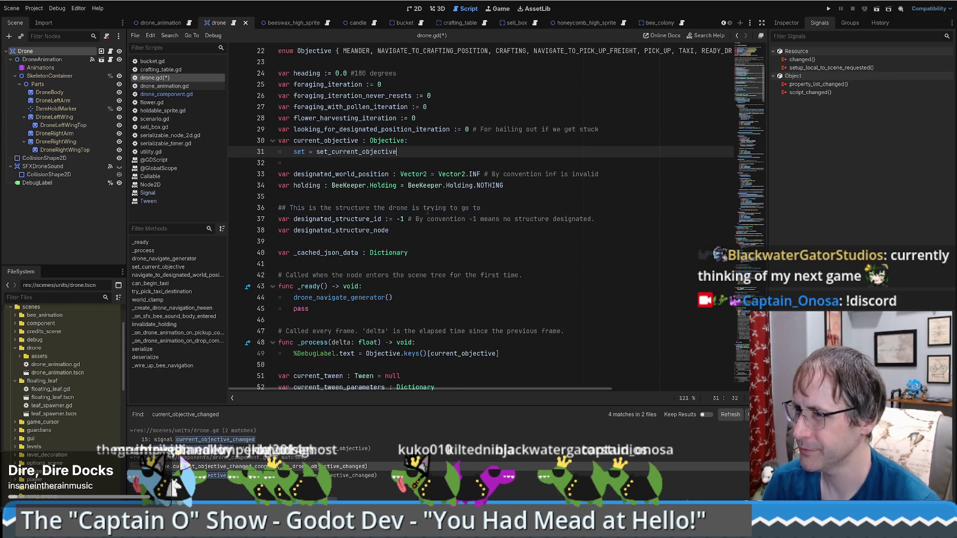
{"action": "double_click", "coordinate": [317, 233]}
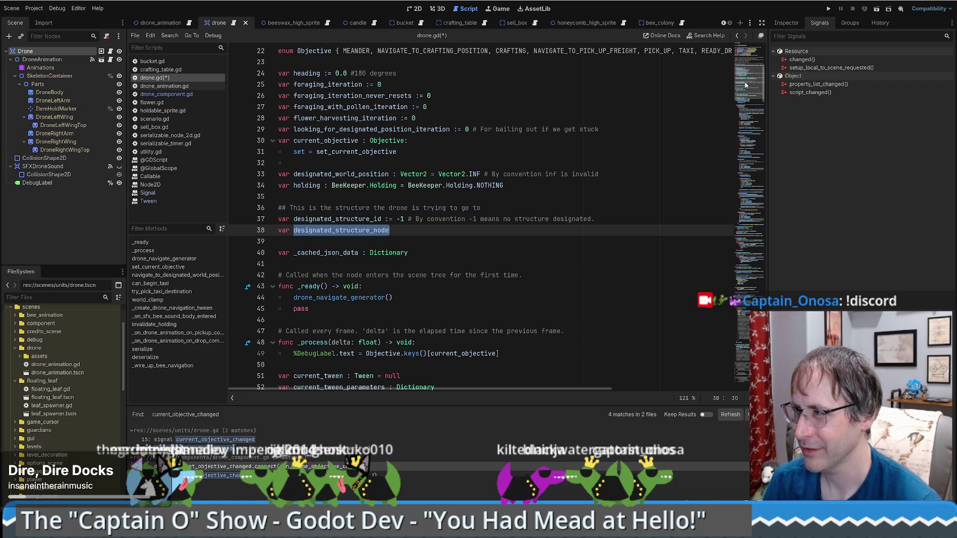
{"action": "mouse_move", "coordinate": [746, 84]}
{"action": "left_mouse_down"}
{"action": "mouse_move", "coordinate": [752, 165]}
{"action": "mouse_move", "coordinate": [755, 81]}
{"action": "mouse_move", "coordinate": [747, 339]}
{"action": "mouse_move", "coordinate": [747, 254]}
{"action": "mouse_move", "coordinate": [745, 333]}
{"action": "mouse_move", "coordinate": [750, 241]}
{"action": "mouse_move", "coordinate": [753, 256]}
{"action": "mouse_move", "coordinate": [767, 245]}
{"action": "mouse_move", "coordinate": [757, 349]}
{"action": "mouse_move", "coordinate": [775, 190]}
{"action": "left_mouse_up"}
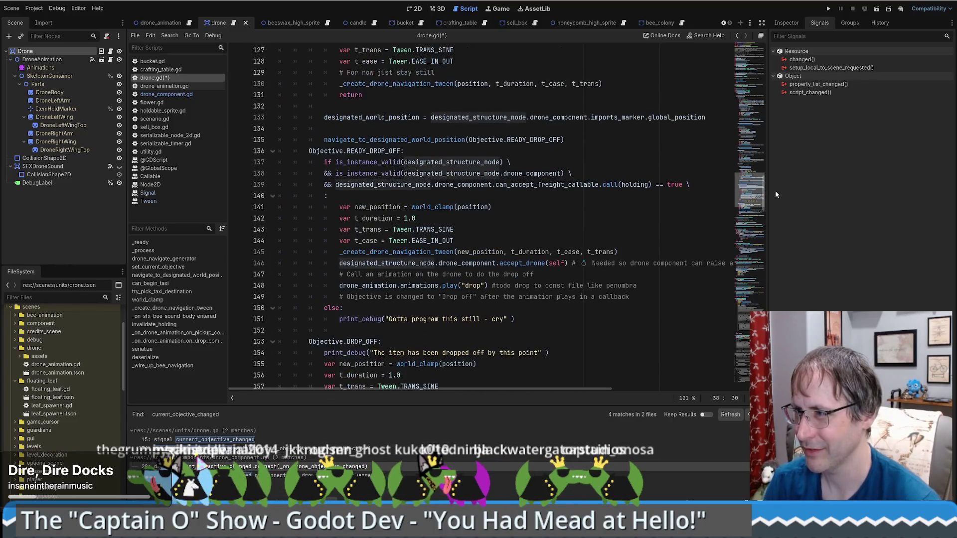
Step: Delete the accept_drone(self) line after the navigation tween and remove the leftover empty line
{"action": "scroll", "coordinate": [408, 178], "scroll_direction": "down", "scroll_amount": 3}
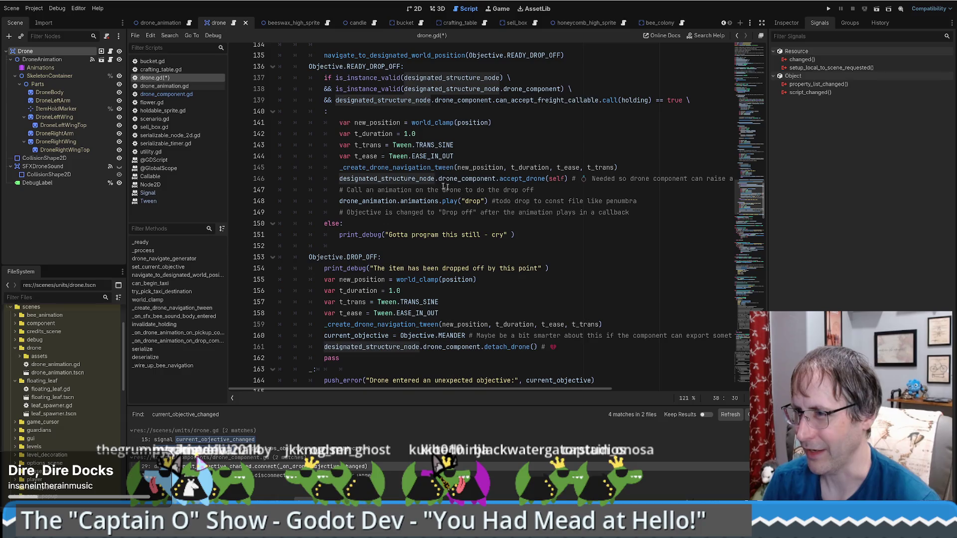
{"action": "left_click", "coordinate": [409, 178]}
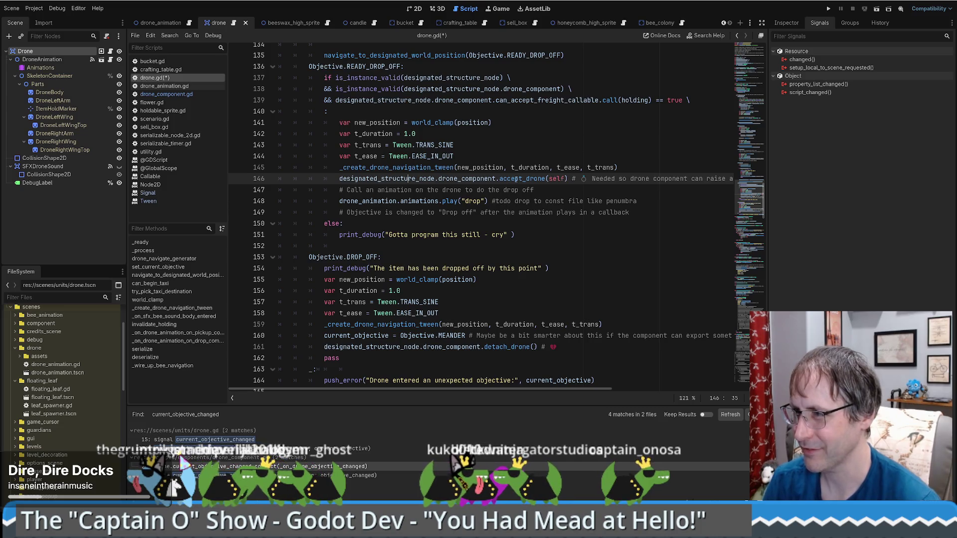
{"action": "key", "text": "Home"}
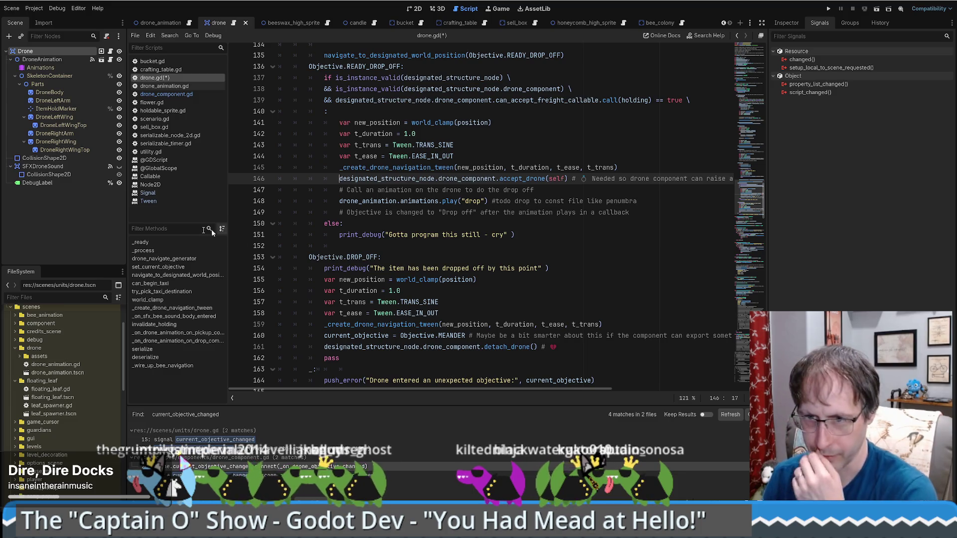
{"action": "left_click", "coordinate": [513, 168]}
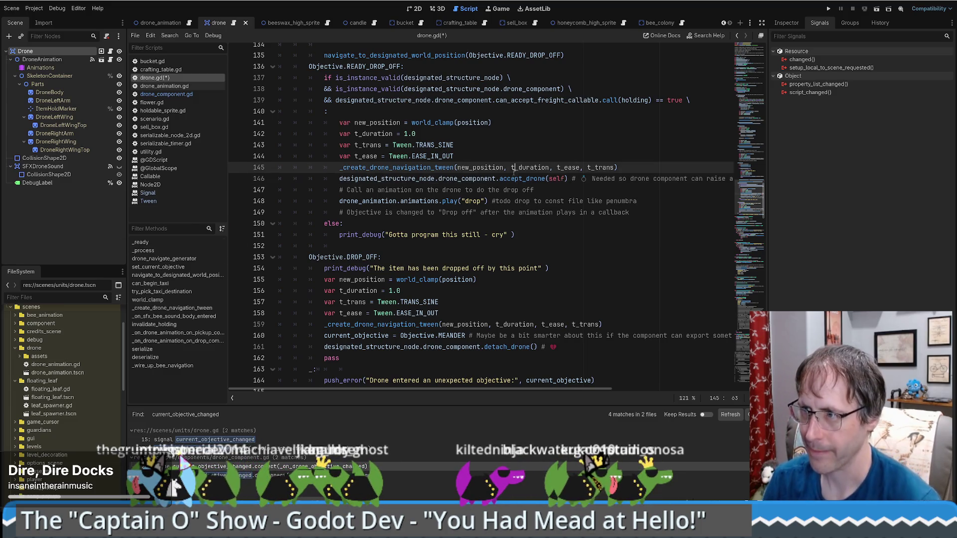
{"action": "key", "text": "End"}
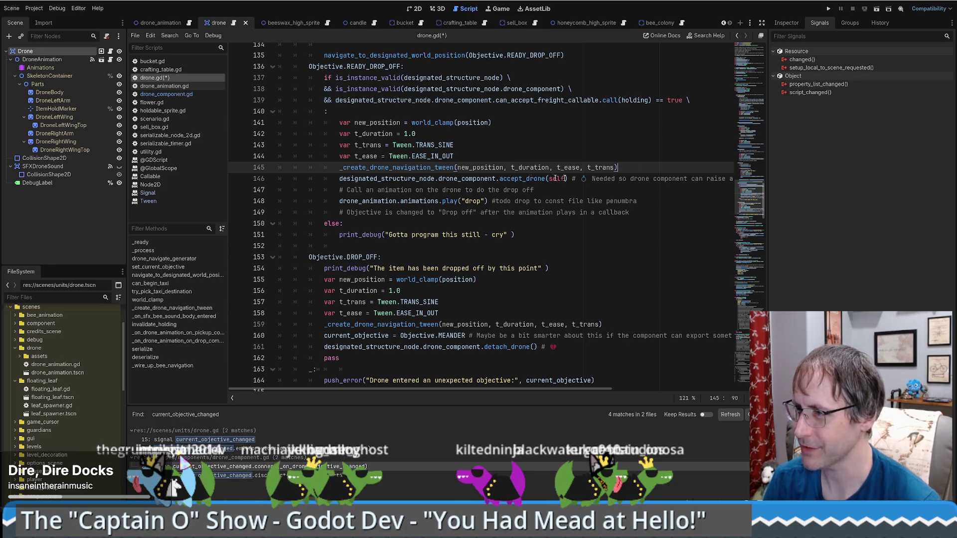
{"action": "left_click", "coordinate": [339, 179]}
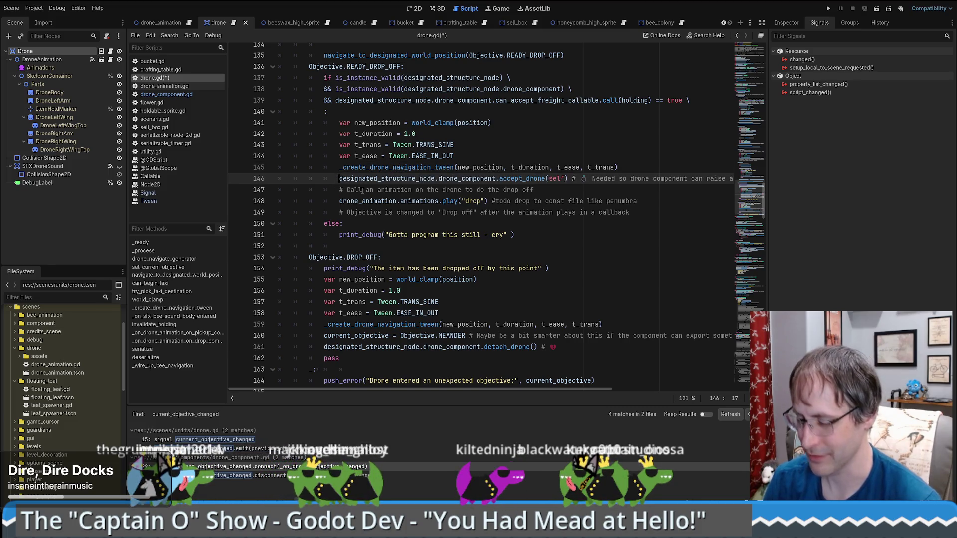
{"action": "key", "text": "shift+End"}
{"action": "key", "text": "Delete"}
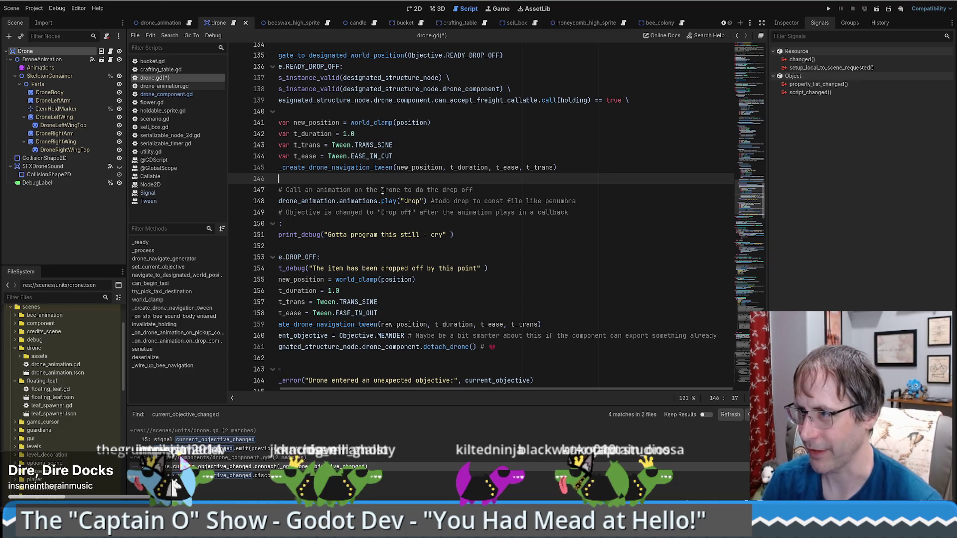
{"action": "left_click_drag", "start_coordinate": [396, 390], "coordinate": [343, 391]}
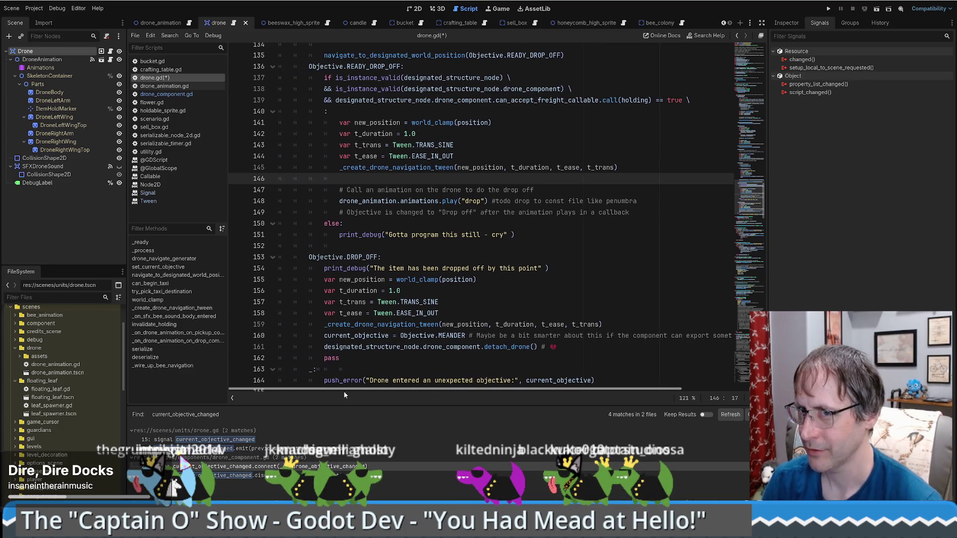
{"action": "left_click", "coordinate": [634, 168]}
{"action": "key", "text": "Delete"}
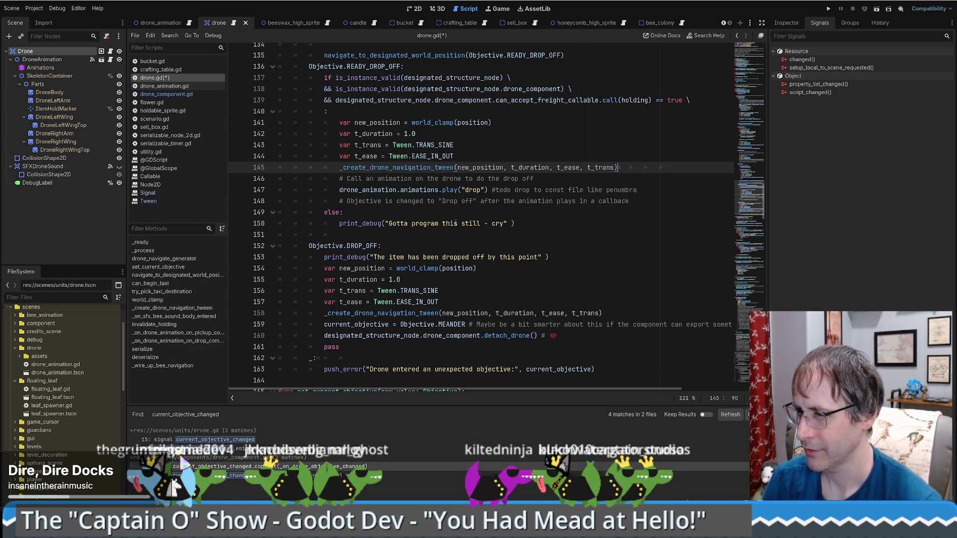
Step: Delete the detach_drone() call on line 160 of drone.gd's DROP_OFF branch
{"action": "scroll", "coordinate": [455, 224], "scroll_direction": "down", "scroll_amount": 1}
{"action": "left_click", "coordinate": [531, 302]}
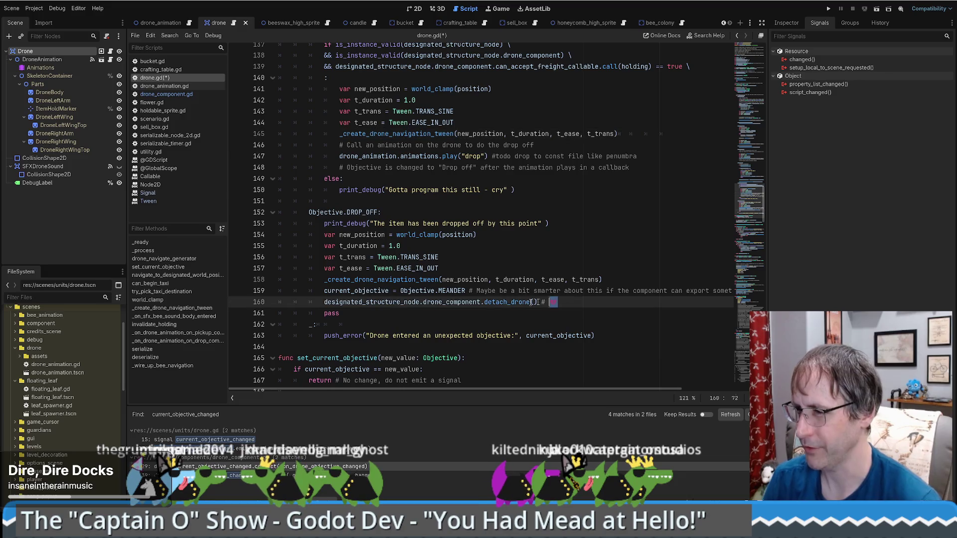
{"action": "triple_click", "coordinate": [538, 302]}
{"action": "key", "text": "BackSpace"}
{"action": "key", "text": "BackSpace"}
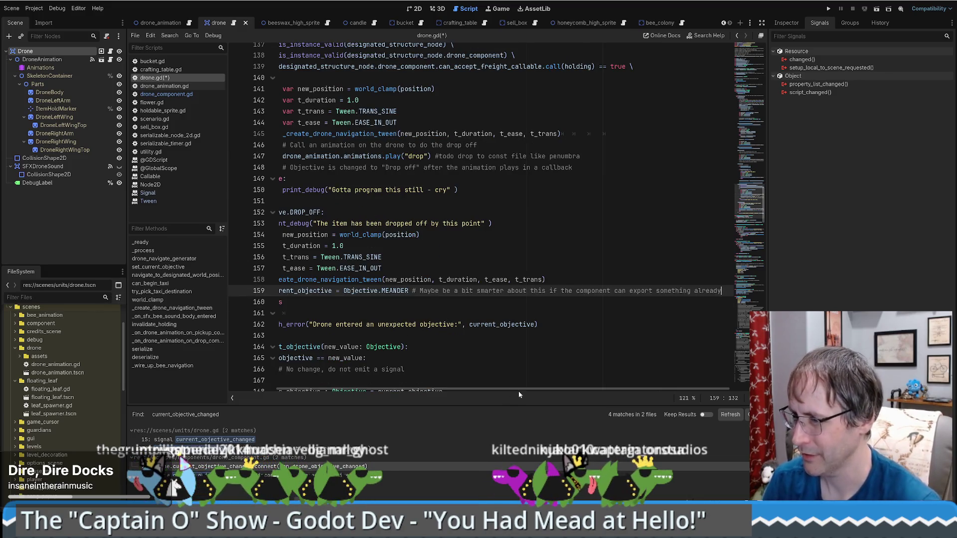
{"action": "left_click_drag", "start_coordinate": [522, 388], "coordinate": [378, 389]}
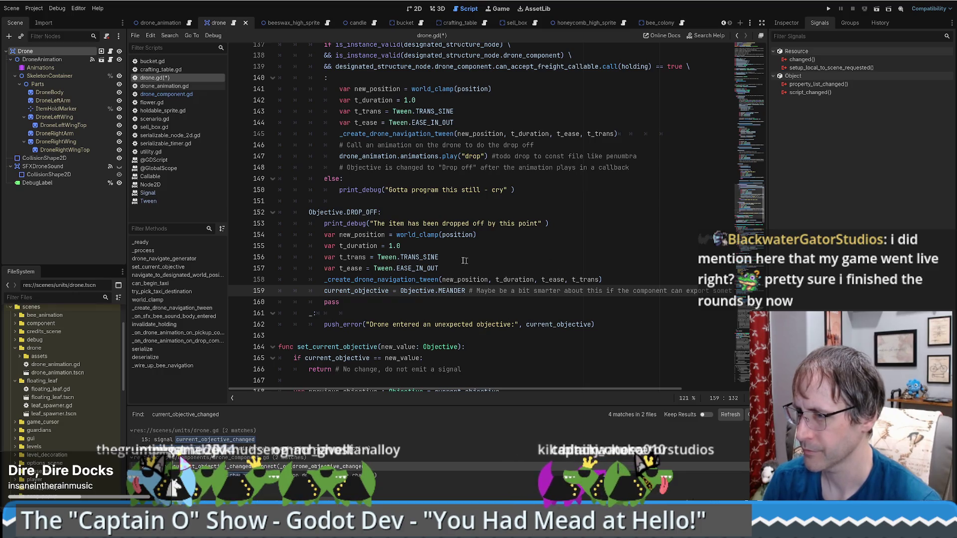
Step: Start a designated_structure_node line below the DROP_OFF tween call, then switch to drone_component.gd
{"action": "left_click", "coordinate": [506, 213]}
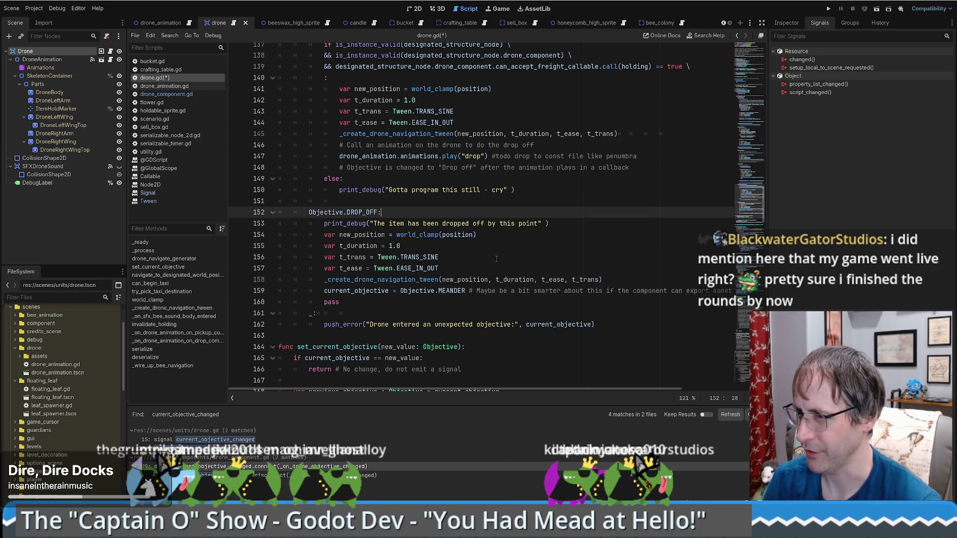
{"action": "scroll", "coordinate": [502, 239], "scroll_direction": "up", "scroll_amount": 1}
{"action": "scroll", "coordinate": [498, 258], "scroll_direction": "down", "scroll_amount": 1}
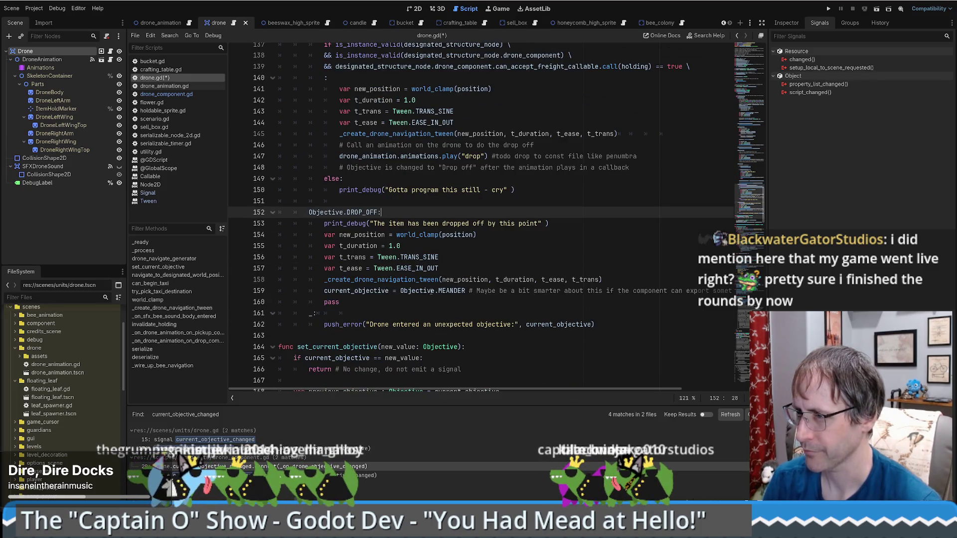
{"action": "left_click", "coordinate": [604, 279]}
{"action": "key", "text": "Return"}
{"action": "type", "text": "designated_structure_node."}
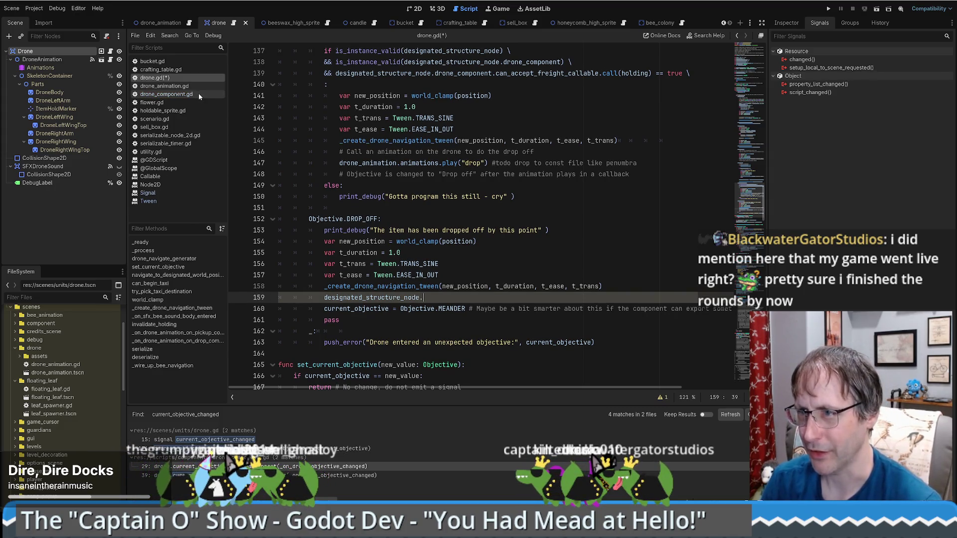
{"action": "left_click", "coordinate": [198, 94]}
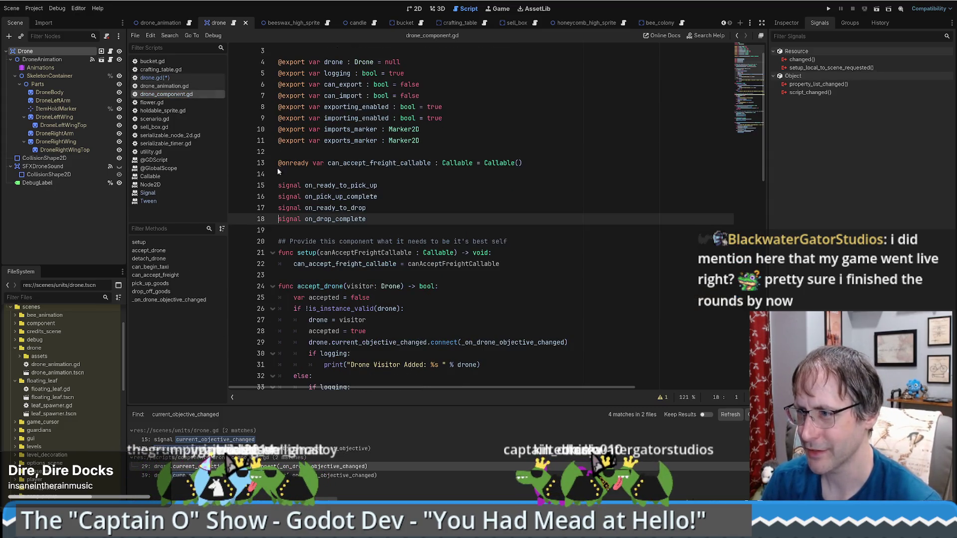
Step: Locate where on_drop_complete is emitted with drone.holding on line 80 of drone_component.gd
{"action": "double_click", "coordinate": [332, 219]}
{"action": "key", "text": "ctrl+f"}
{"action": "key", "text": "Return"}
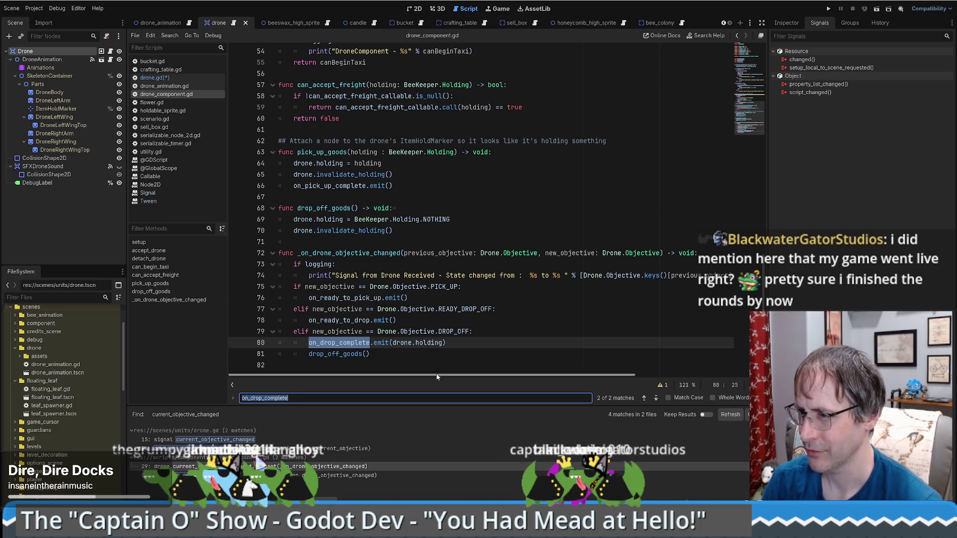
{"action": "left_click", "coordinate": [356, 343]}
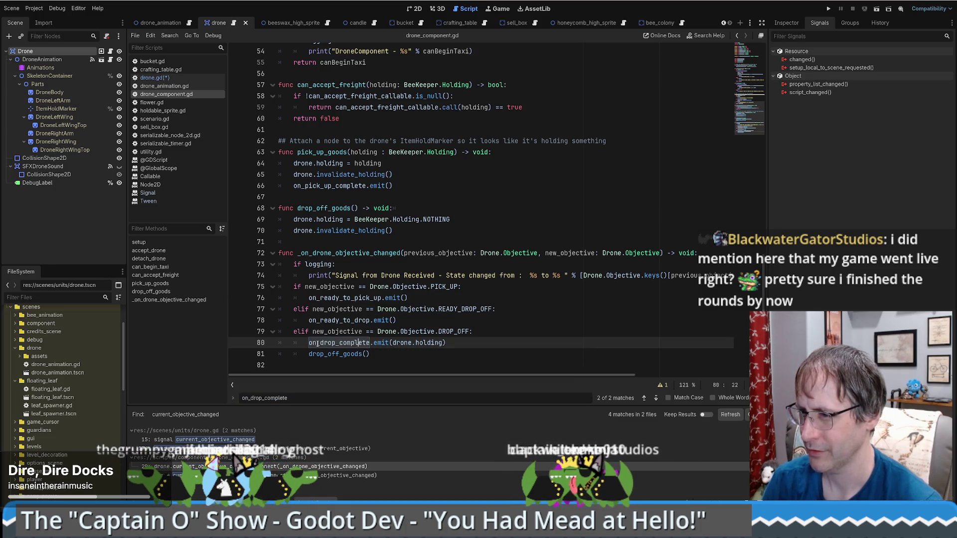
{"action": "left_click_drag", "start_coordinate": [308, 343], "coordinate": [446, 342]}
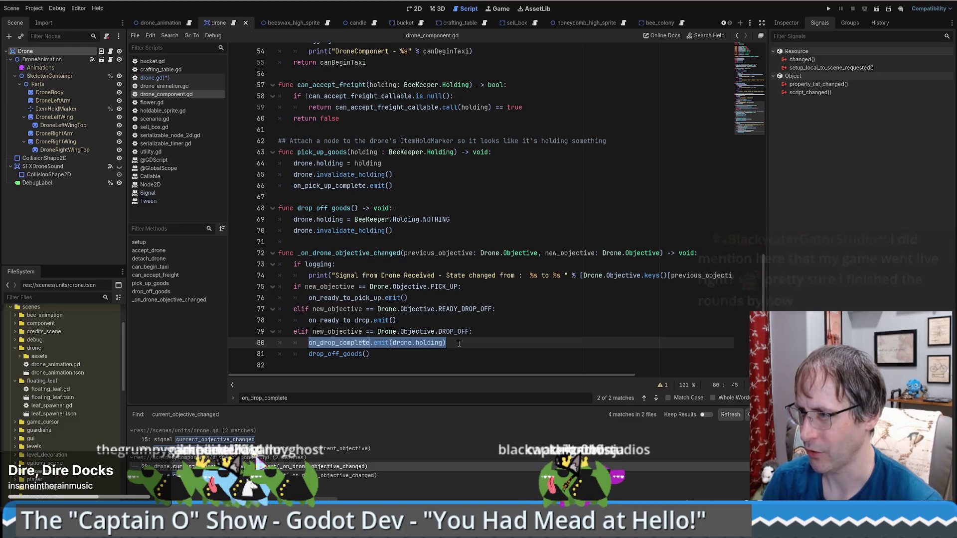
{"action": "double_click", "coordinate": [348, 342]}
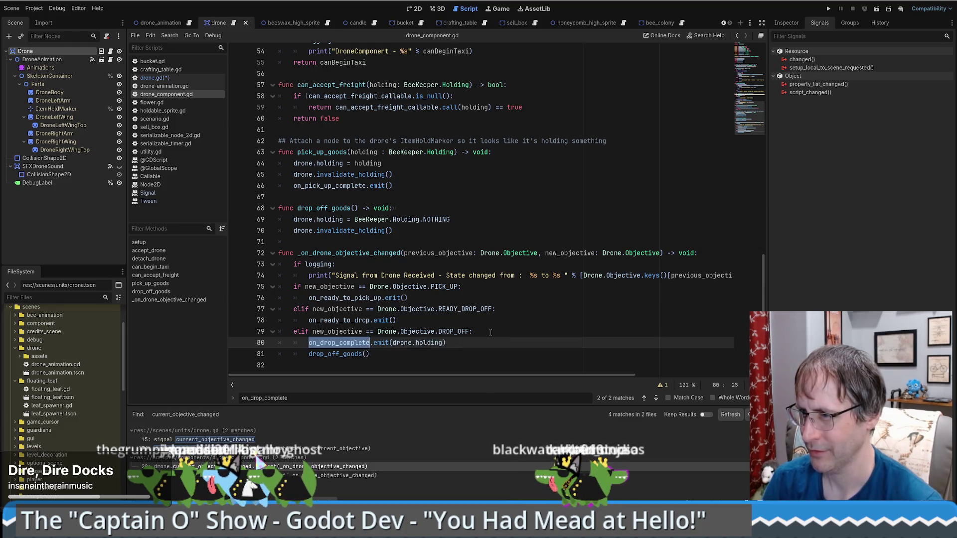
{"action": "left_click", "coordinate": [259, 242]}
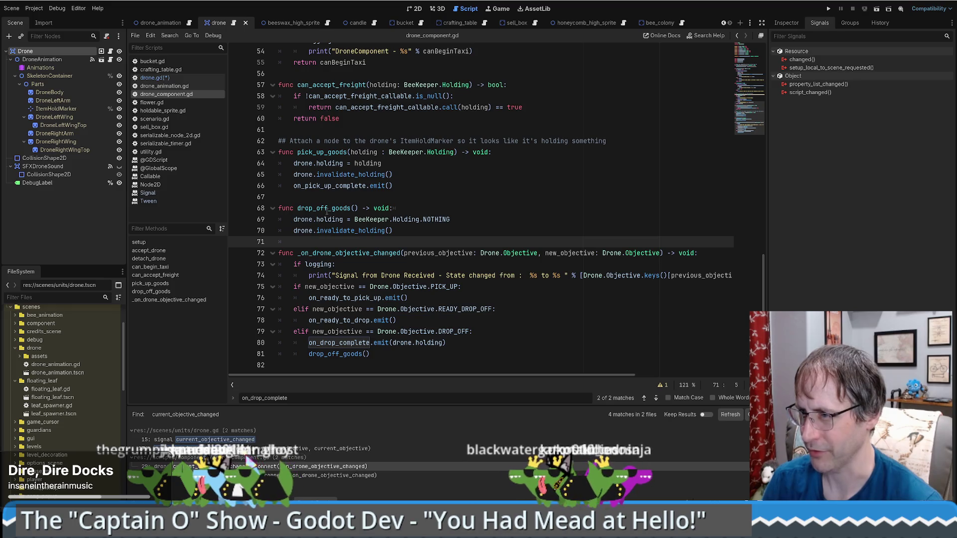
Step: Insert an empty first line in the body of drop_off_goods()
{"action": "left_click", "coordinate": [432, 209]}
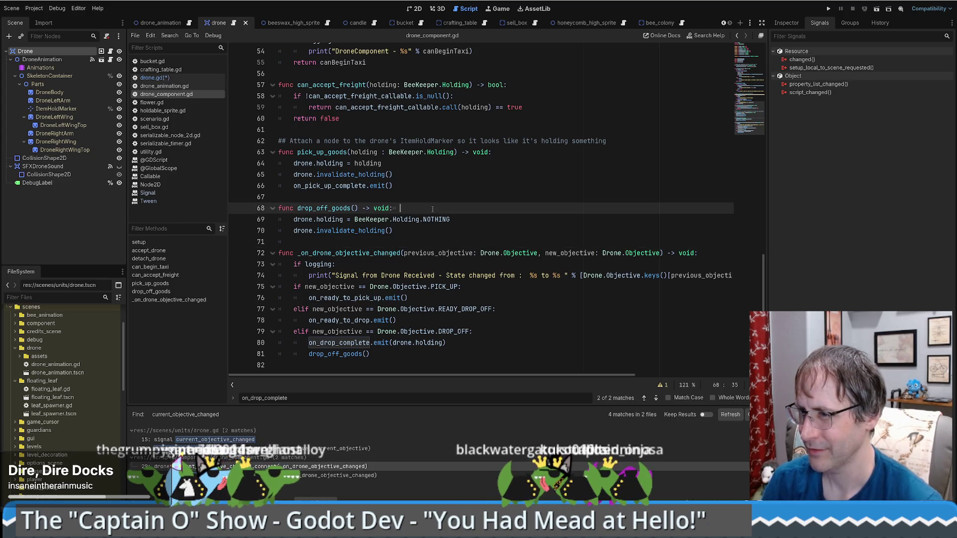
{"action": "double_click", "coordinate": [323, 209]}
{"action": "key", "text": "ctrl+f"}
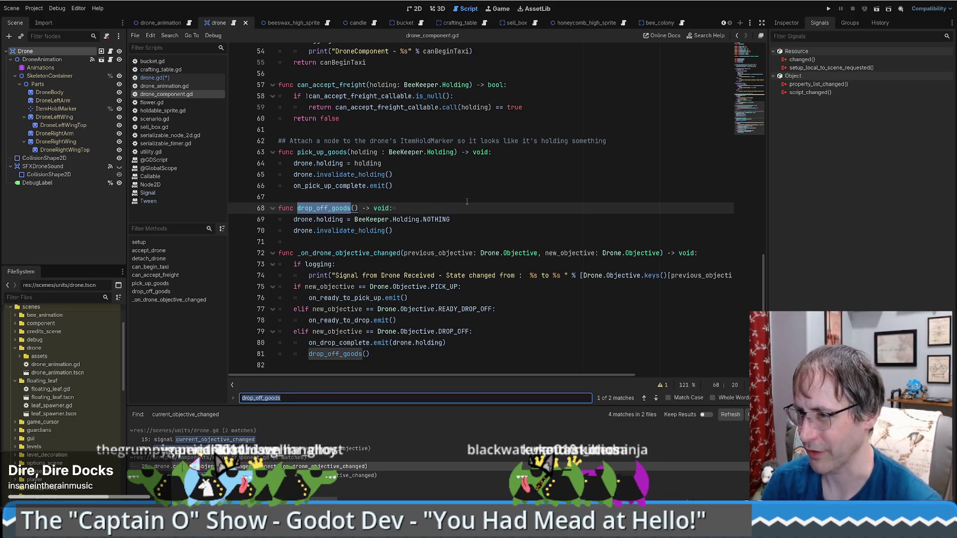
{"action": "left_click", "coordinate": [445, 203]}
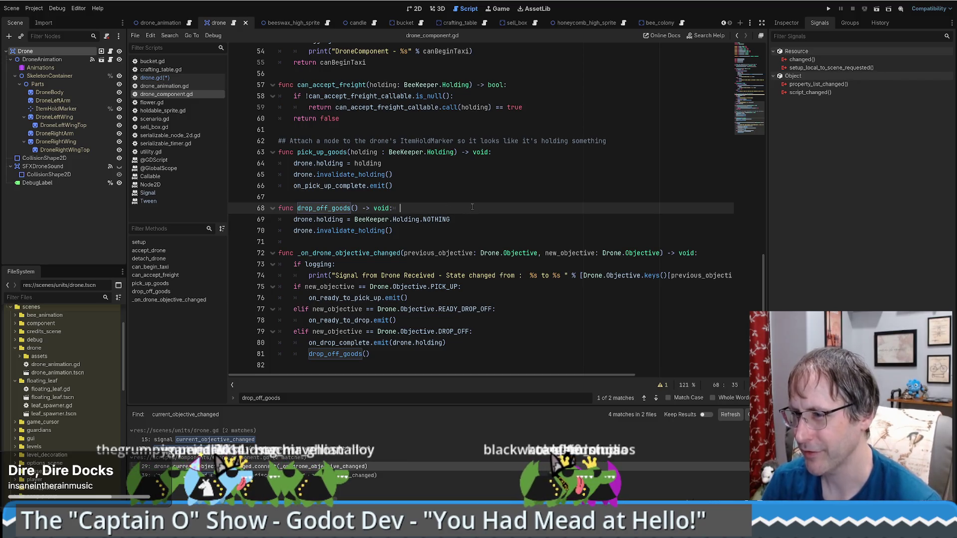
{"action": "key", "text": "Return"}
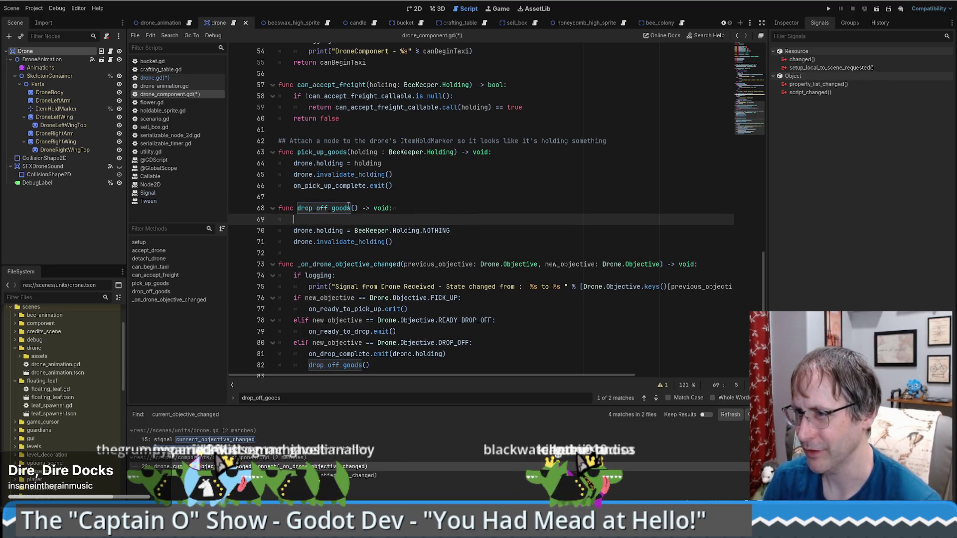
{"action": "double_click", "coordinate": [349, 208]}
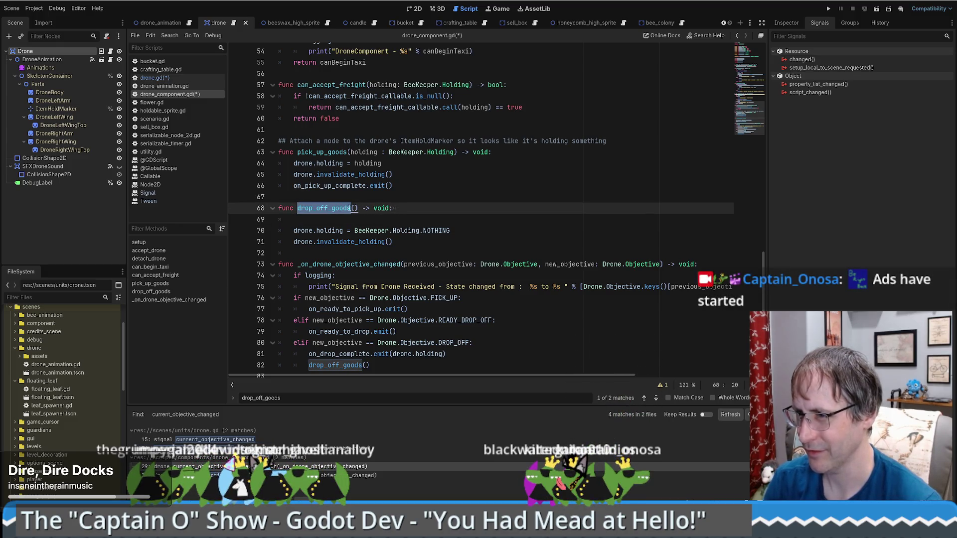
Step: Glance at the crocodile project's editor and the desktop, then return to the bee game
{"action": "key", "text": "alt+Tab"}
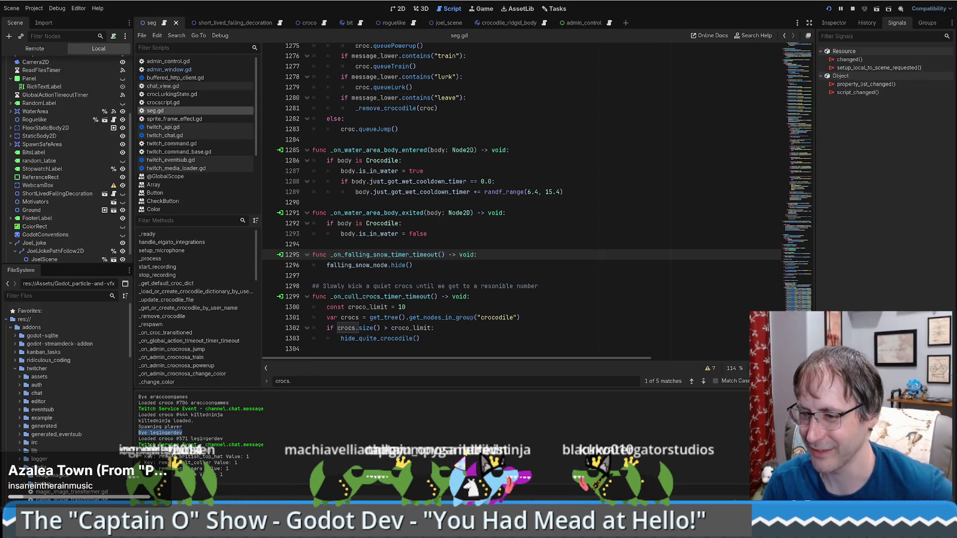
{"action": "key", "text": "super+d"}
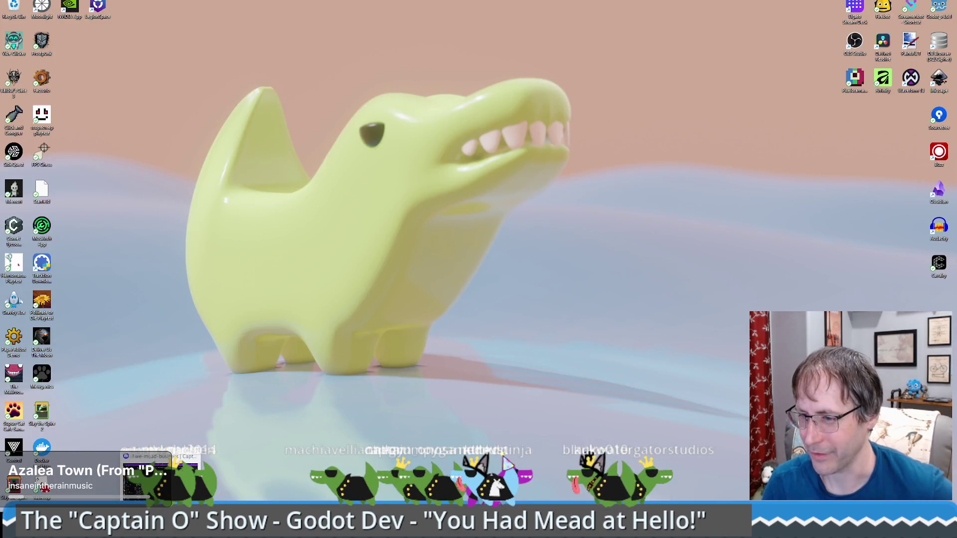
{"action": "key", "text": "super+d"}
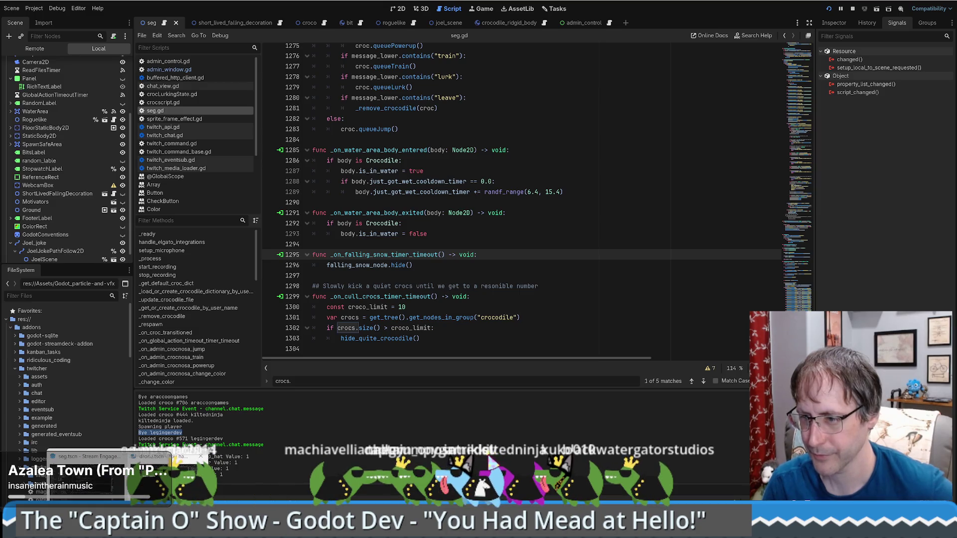
{"action": "key", "text": "alt+Tab"}
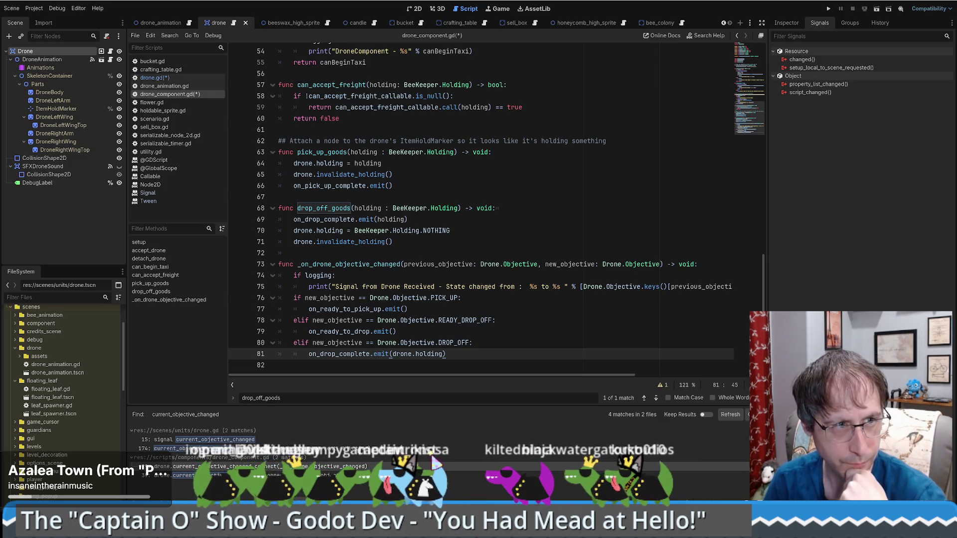
Step: Make drop_off_goods take holding and emit on_drop_complete(holding), then search the project for on_ready_to_pick_up
{"action": "left_click", "coordinate": [388, 263]}
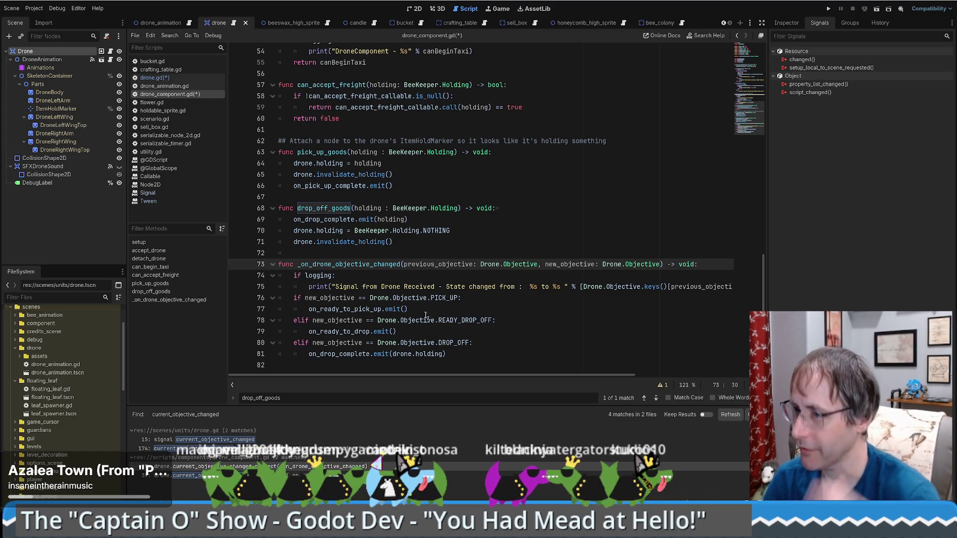
{"action": "double_click", "coordinate": [325, 207]}
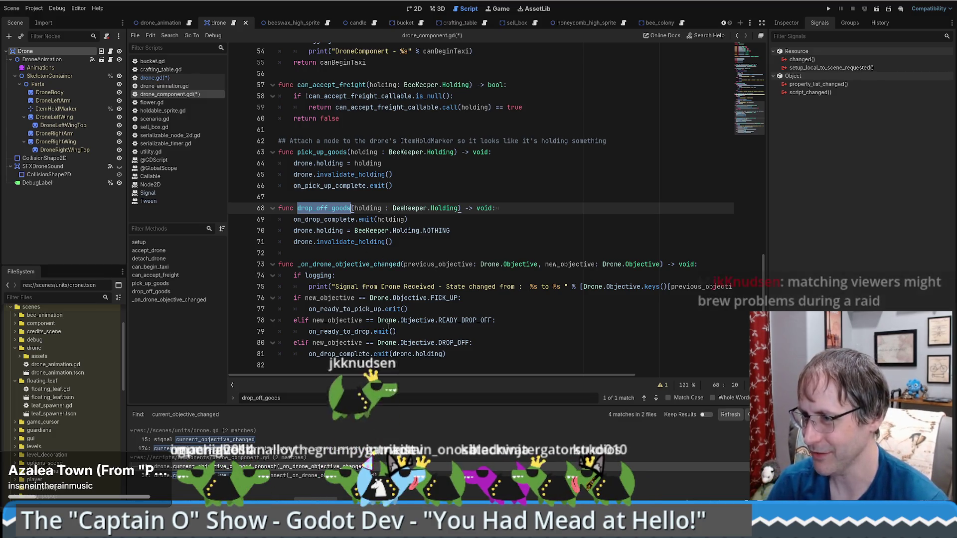
{"action": "mouse_move", "coordinate": [432, 321]}
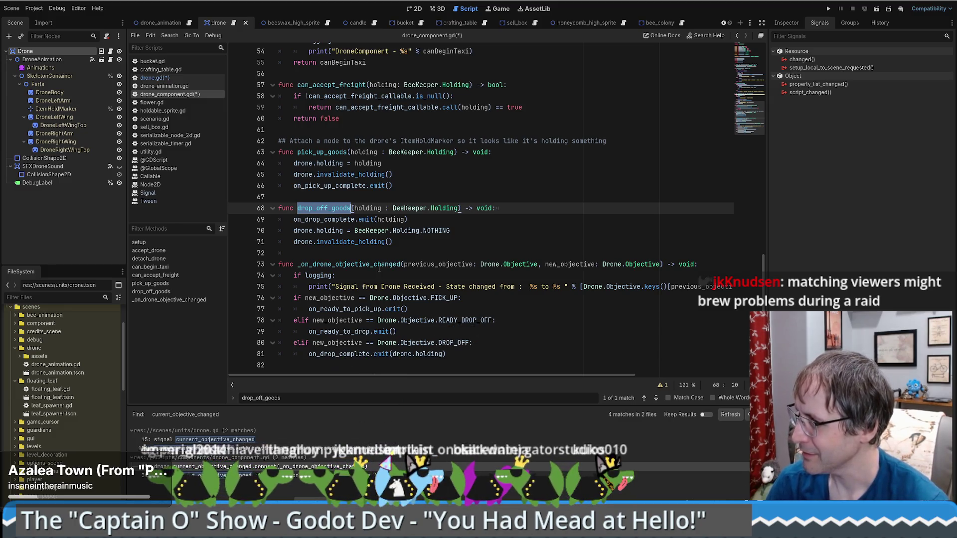
{"action": "double_click", "coordinate": [344, 309]}
{"action": "key", "text": "ctrl+shift+f"}
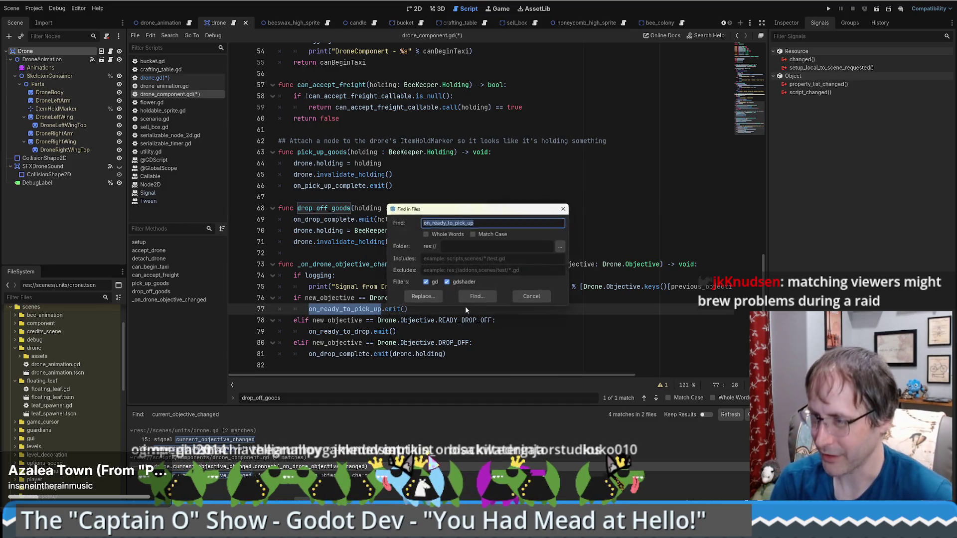
Step: Run the on_ready_to_pick_up search and trace its handler via crafting_table's DroneComponent signal connections
{"action": "key", "text": "Return"}
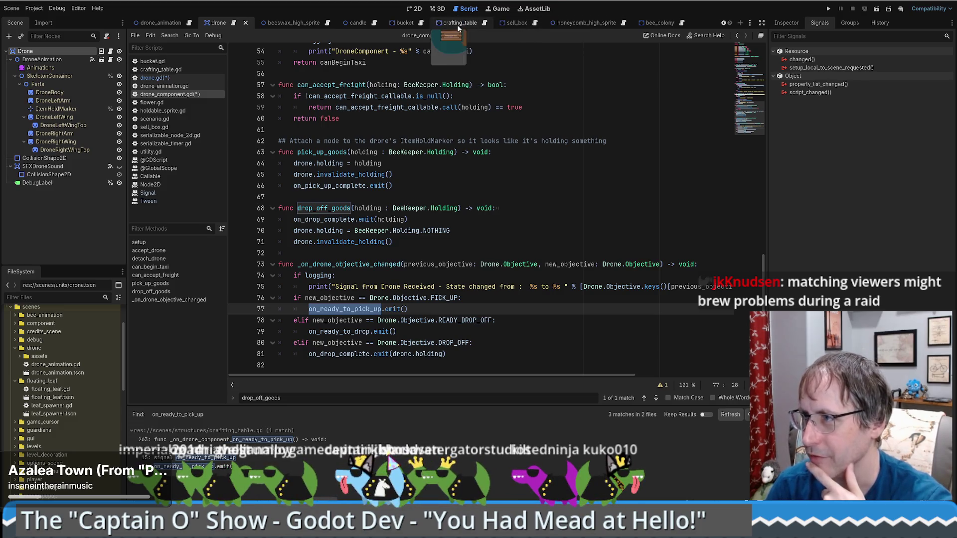
{"action": "left_click", "coordinate": [461, 25]}
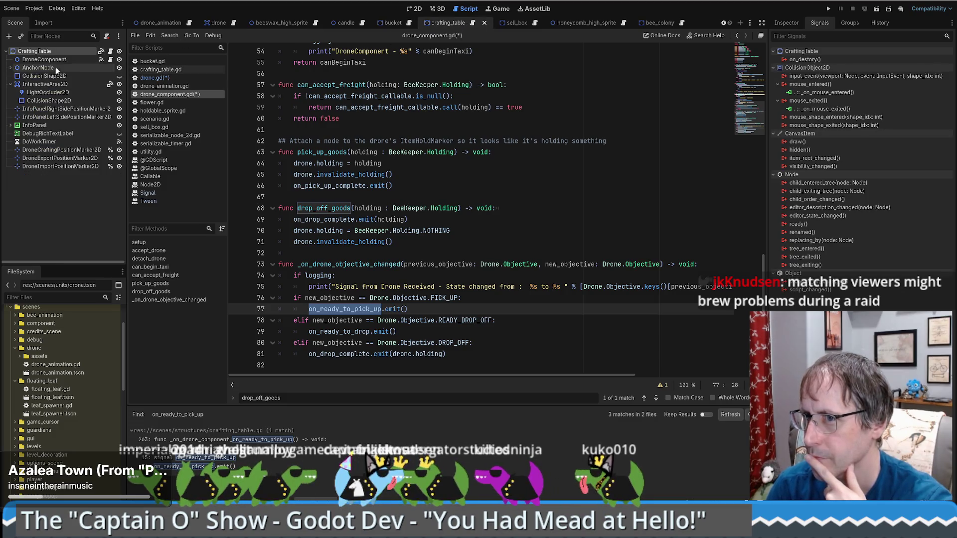
{"action": "left_click", "coordinate": [66, 59]}
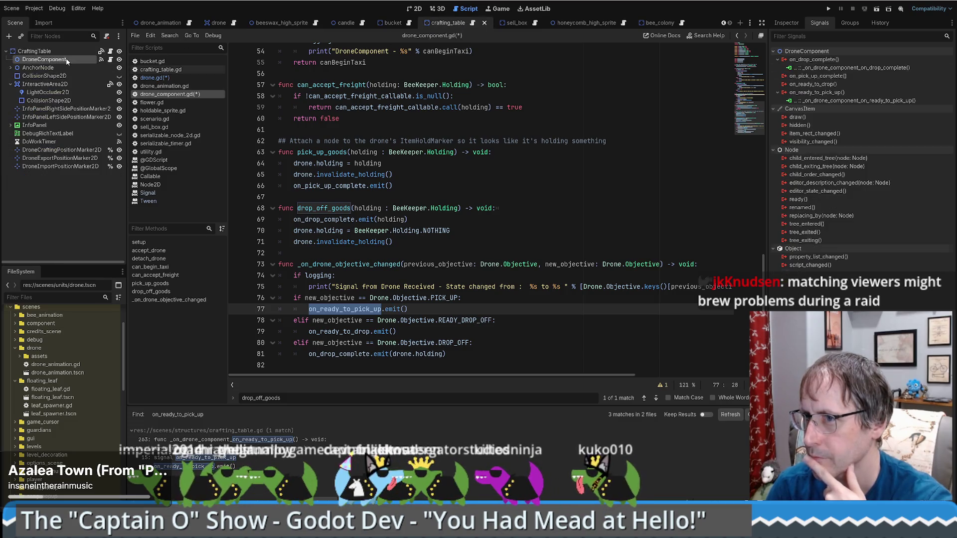
{"action": "double_click", "coordinate": [813, 101]}
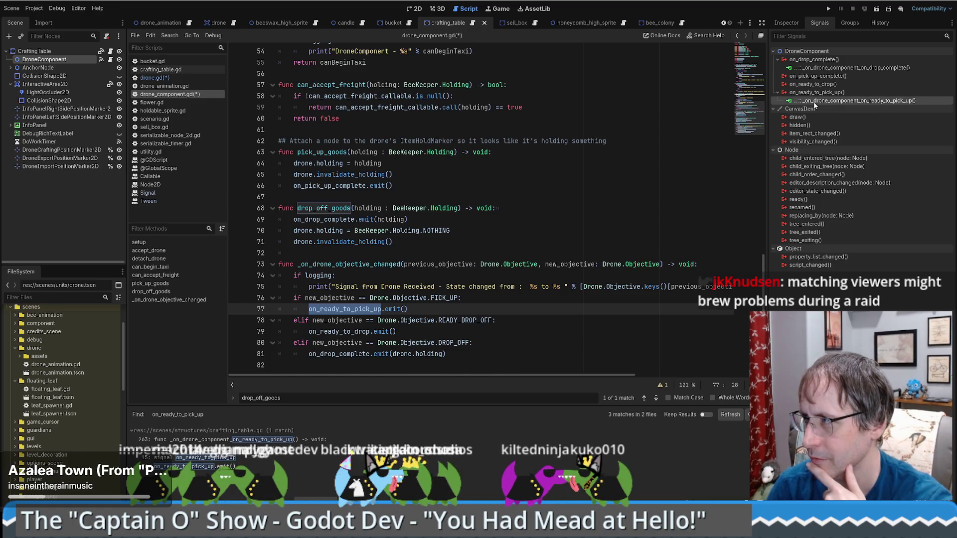
{"action": "scroll", "coordinate": [605, 205], "scroll_direction": "up", "scroll_amount": 2}
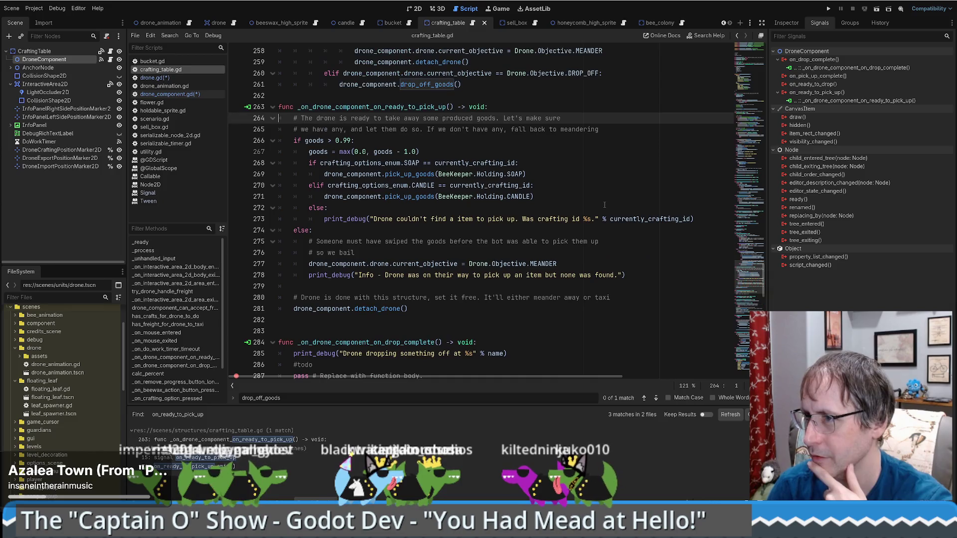
{"action": "left_click", "coordinate": [194, 467]}
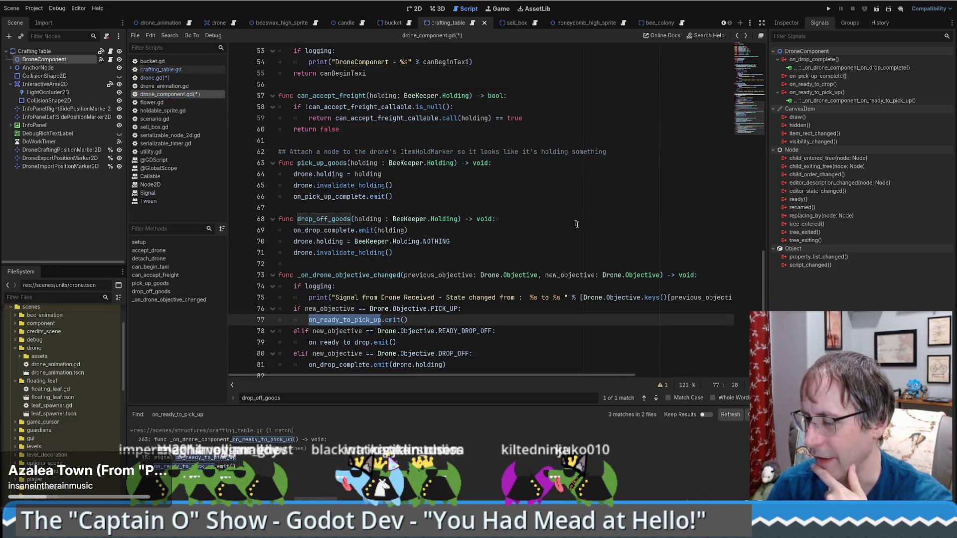
Step: Remove the READY_DROP_OFF and DROP_OFF elif branches (lines 78–81) from _on_drone_objective_changed
{"action": "left_click", "coordinate": [417, 320]}
{"action": "scroll", "coordinate": [423, 319], "scroll_direction": "down", "scroll_amount": 1}
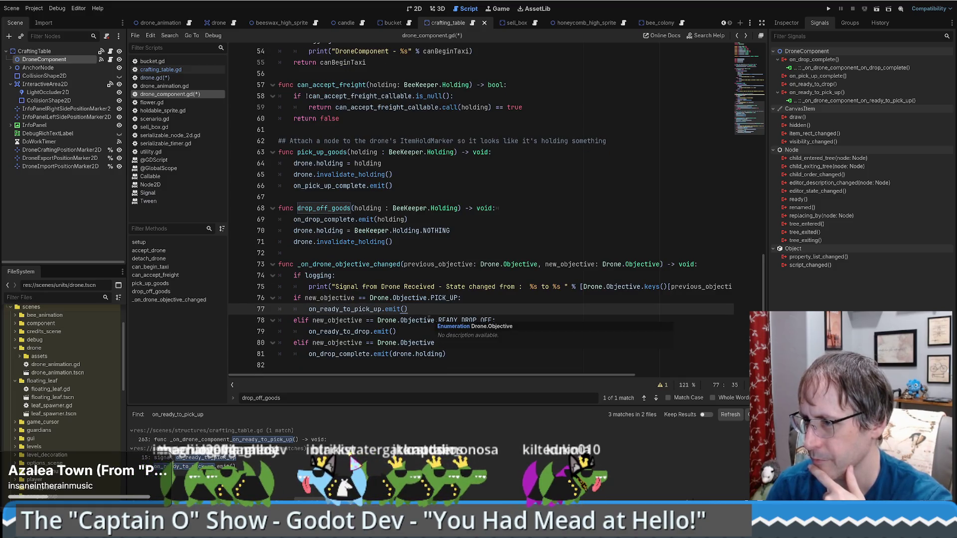
{"action": "mouse_move", "coordinate": [292, 321]}
{"action": "left_mouse_down"}
{"action": "mouse_move", "coordinate": [448, 344]}
{"action": "mouse_move", "coordinate": [464, 355]}
{"action": "left_mouse_up"}
{"action": "key", "text": "BackSpace"}
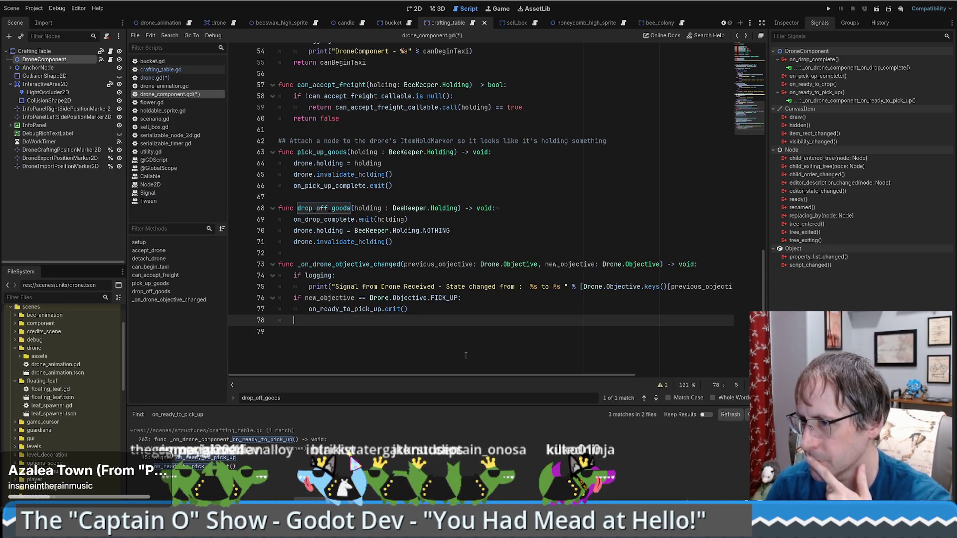
{"action": "key", "text": "BackSpace"}
{"action": "key", "text": "BackSpace"}
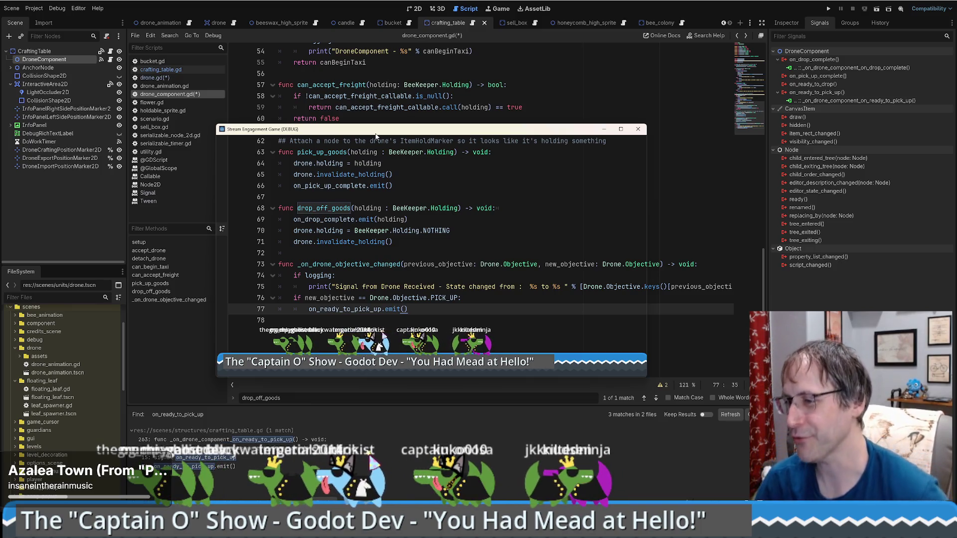
Step: Drag the Stream Engagement Game (DEBUG) window off the right edge of the screen
{"action": "mouse_move", "coordinate": [376, 136]}
{"action": "left_mouse_down"}
{"action": "mouse_move", "coordinate": [423, 152]}
{"action": "mouse_move", "coordinate": [956, 149]}
{"action": "left_mouse_up"}
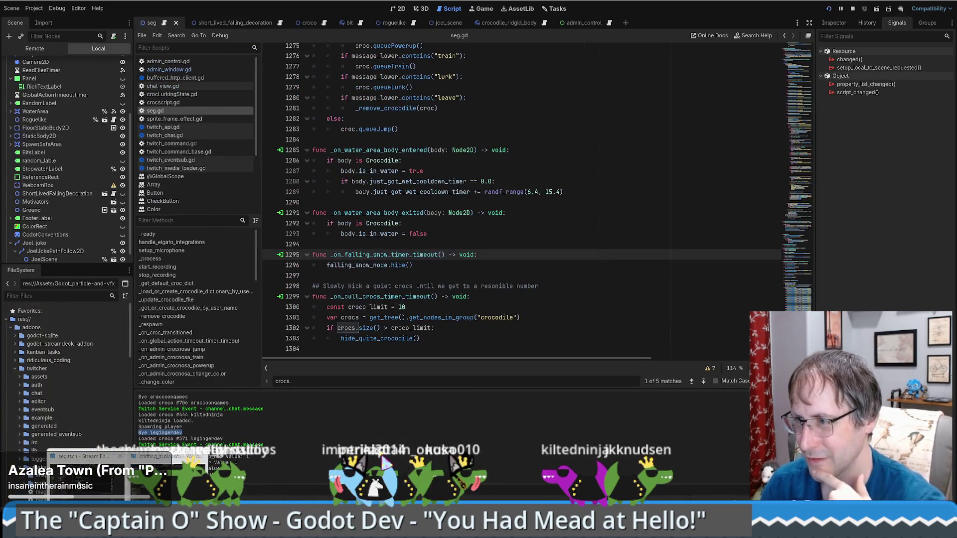
Step: Follow hide_quite_crocodile into compare_crocs_by_most_quiet and select its a_time last_seen assignment
{"action": "left_click", "coordinate": [397, 340]}
{"action": "left_click", "coordinate": [396, 339], "text": "ctrl"}
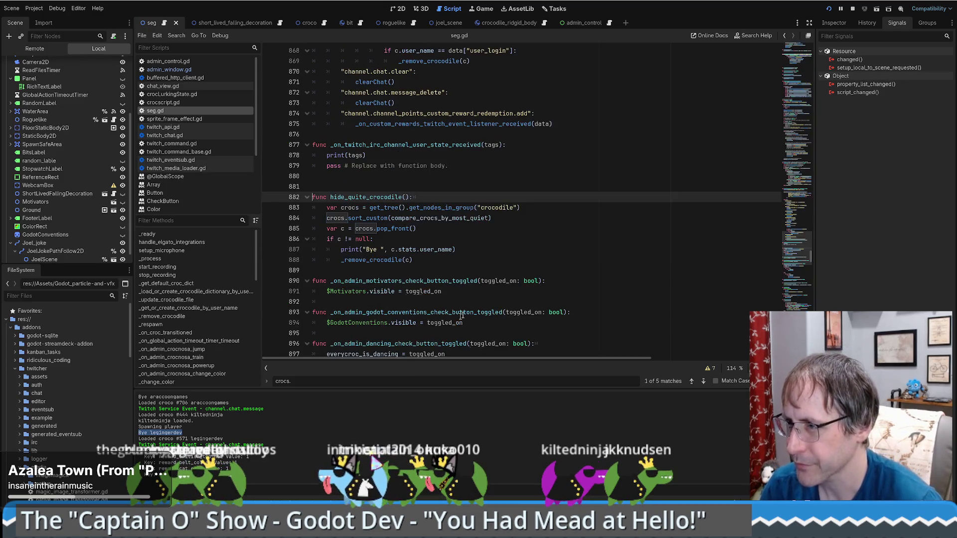
{"action": "left_click", "coordinate": [459, 219], "text": "ctrl"}
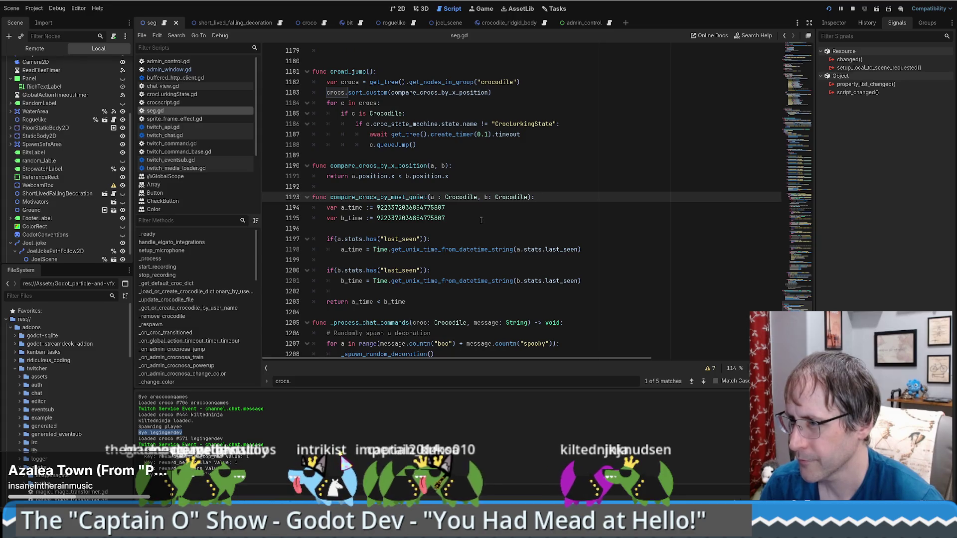
{"action": "left_click", "coordinate": [570, 249]}
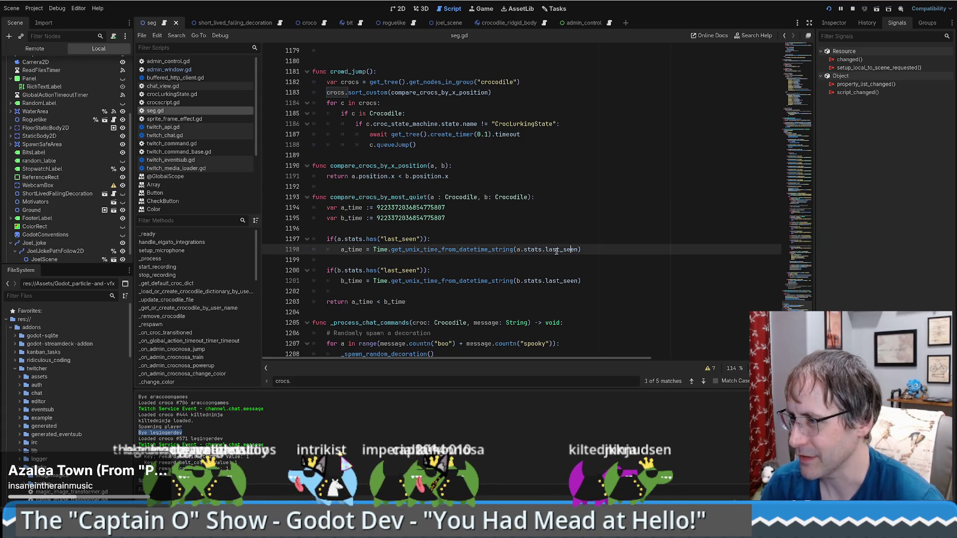
{"action": "left_click_drag", "start_coordinate": [517, 249], "coordinate": [578, 249]}
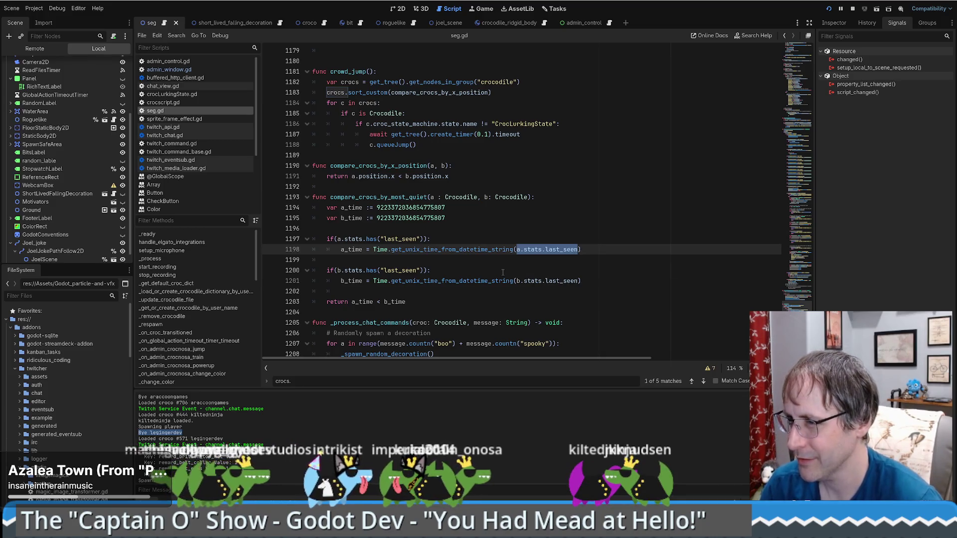
{"action": "scroll", "coordinate": [502, 272], "scroll_direction": "down", "scroll_amount": 1}
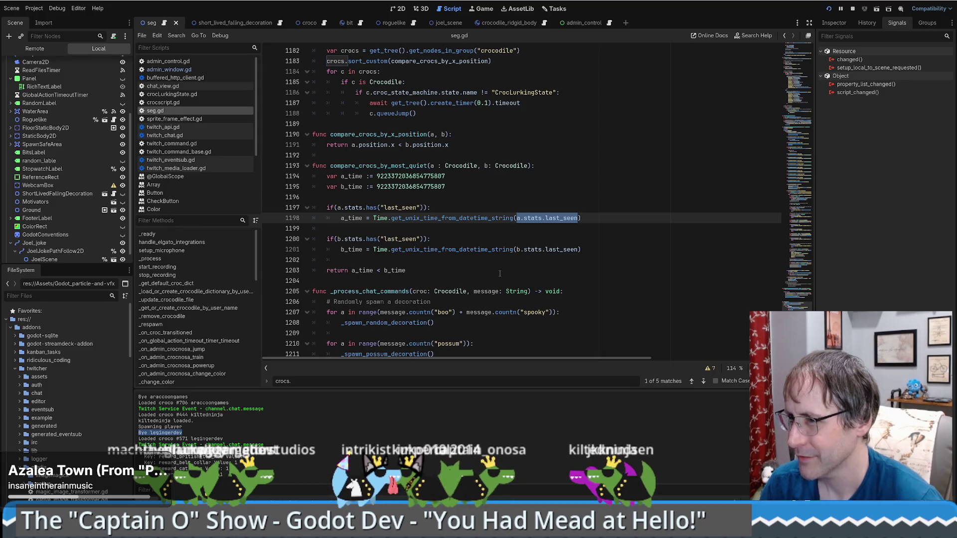
{"action": "left_click", "coordinate": [499, 274]}
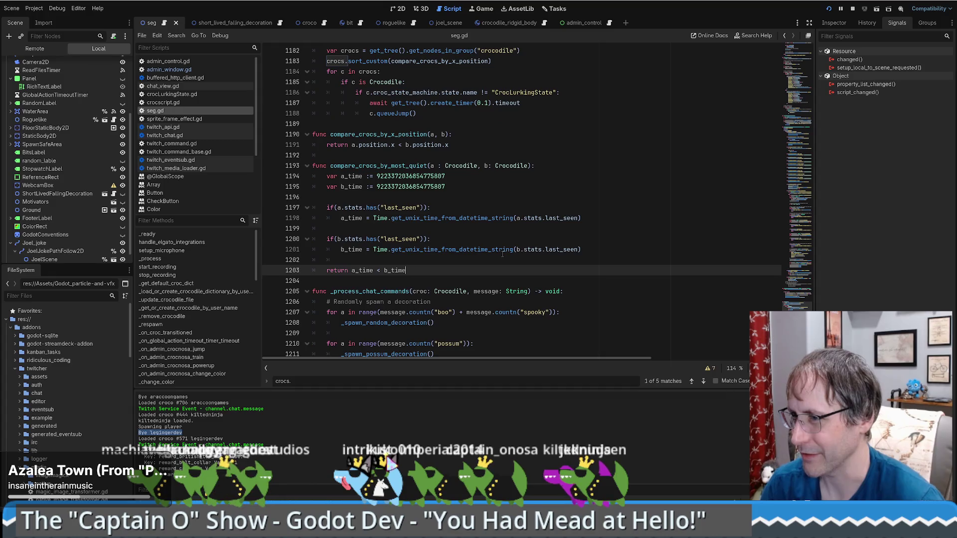
{"action": "left_click_drag", "start_coordinate": [581, 218], "coordinate": [342, 218]}
{"action": "key", "text": "ctrl+c"}
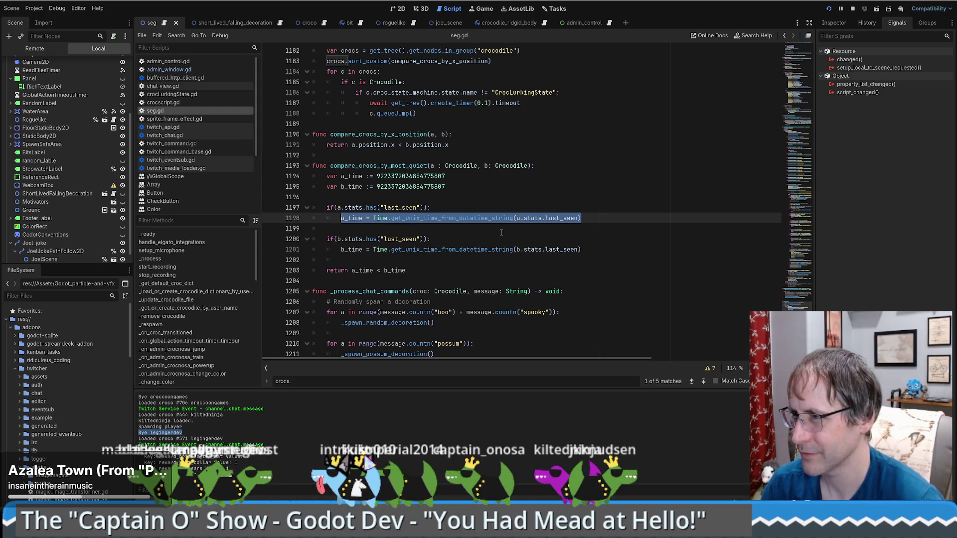
Step: Select hide_quite_crocodile's sort_custom and pop_front lines and return to _on_cull_crocs_timer_timeout
{"action": "key", "text": "alt+Left"}
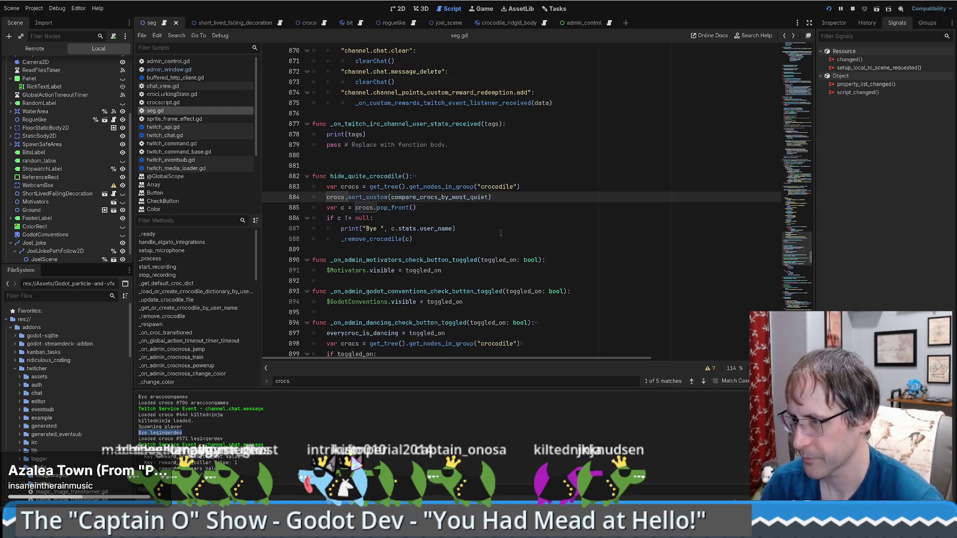
{"action": "scroll", "coordinate": [500, 232], "scroll_direction": "up", "scroll_amount": 1}
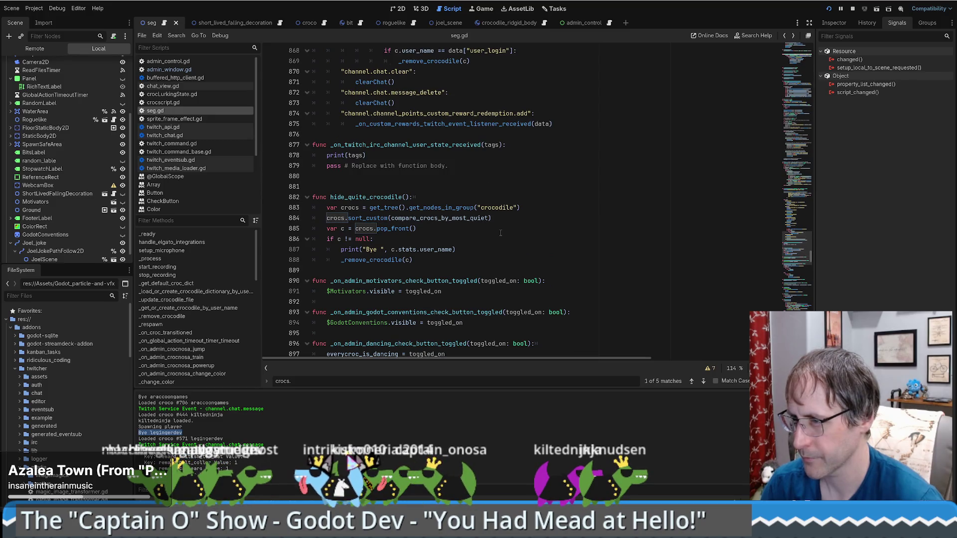
{"action": "key", "text": "alt+Right"}
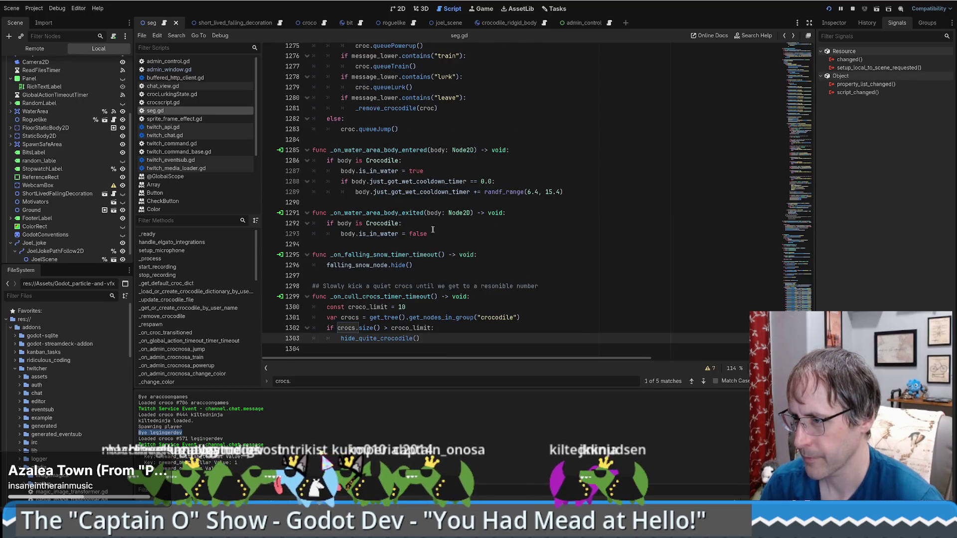
{"action": "left_click", "coordinate": [379, 345], "text": "ctrl"}
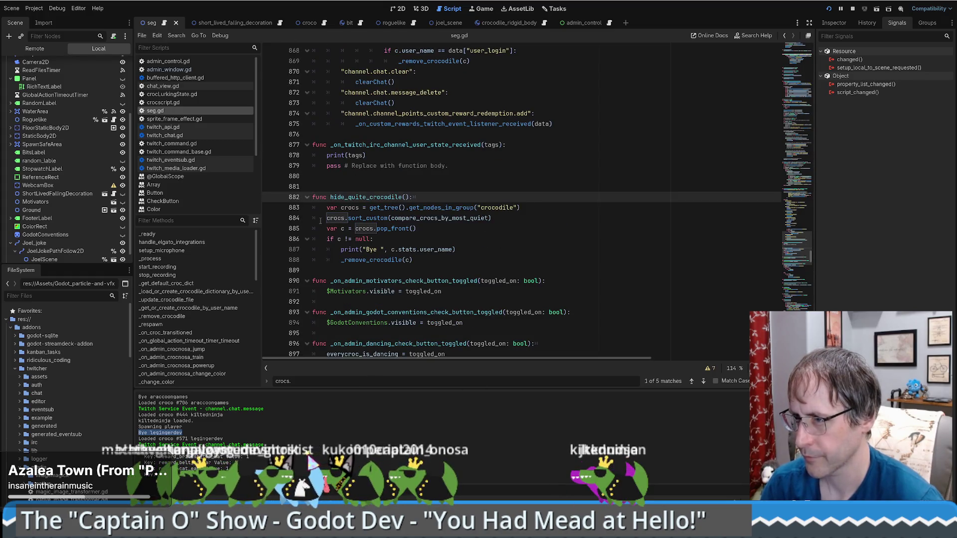
{"action": "left_click_drag", "start_coordinate": [324, 217], "coordinate": [453, 230]}
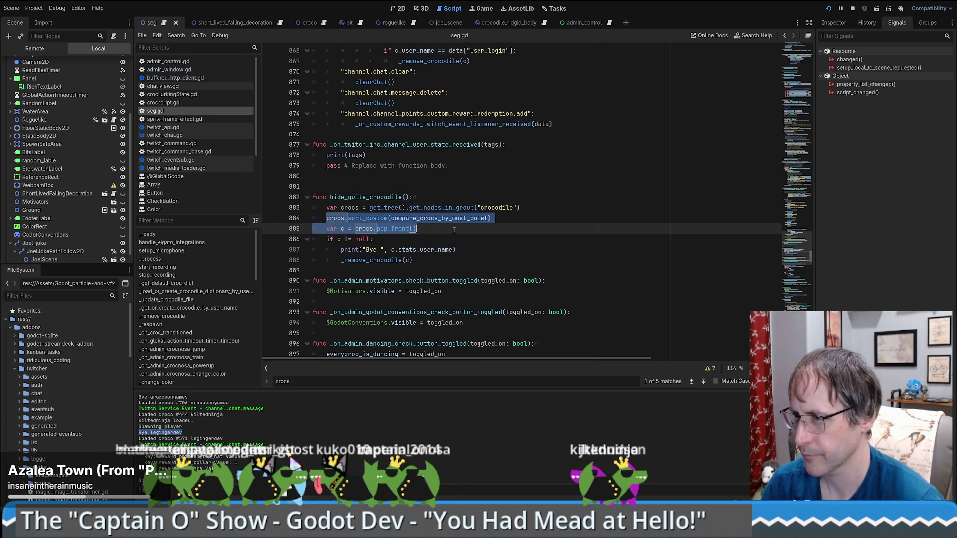
{"action": "key", "text": "ctrl+End"}
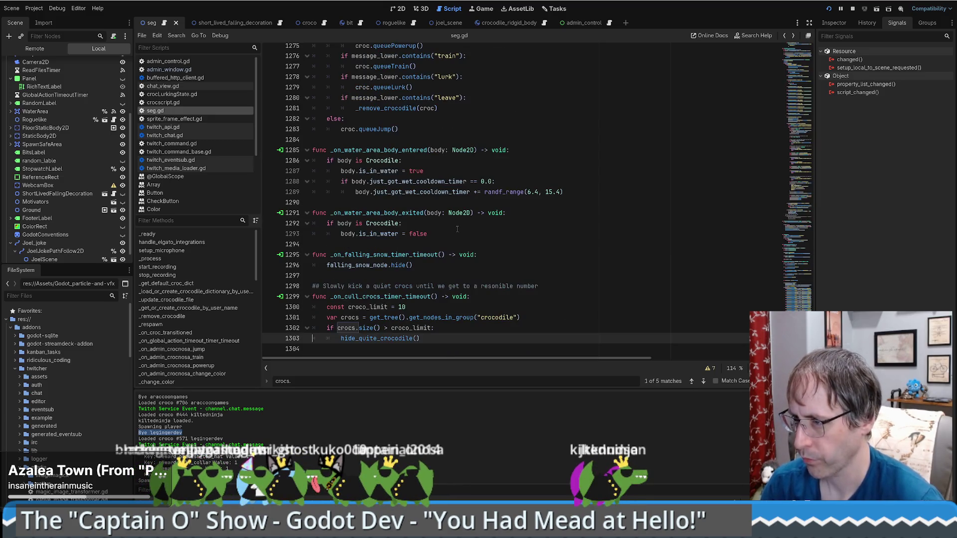
Step: Paste the sort_custom and pop_front lines under the size check, indenting pop_front
{"action": "left_click", "coordinate": [460, 327]}
{"action": "key", "text": "Return"}
{"action": "key", "text": "ctrl+v"}
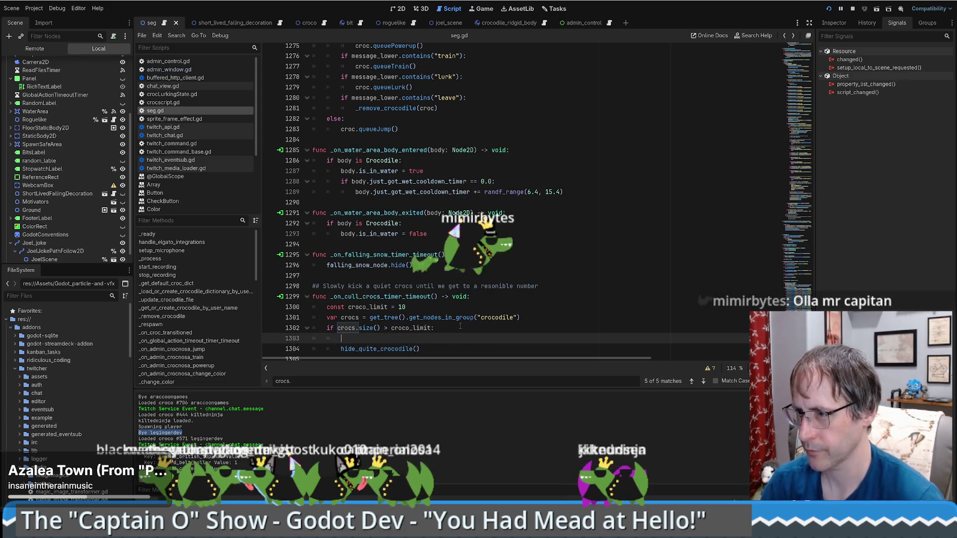
{"action": "key", "text": "Home"}
{"action": "key", "text": "Tab"}
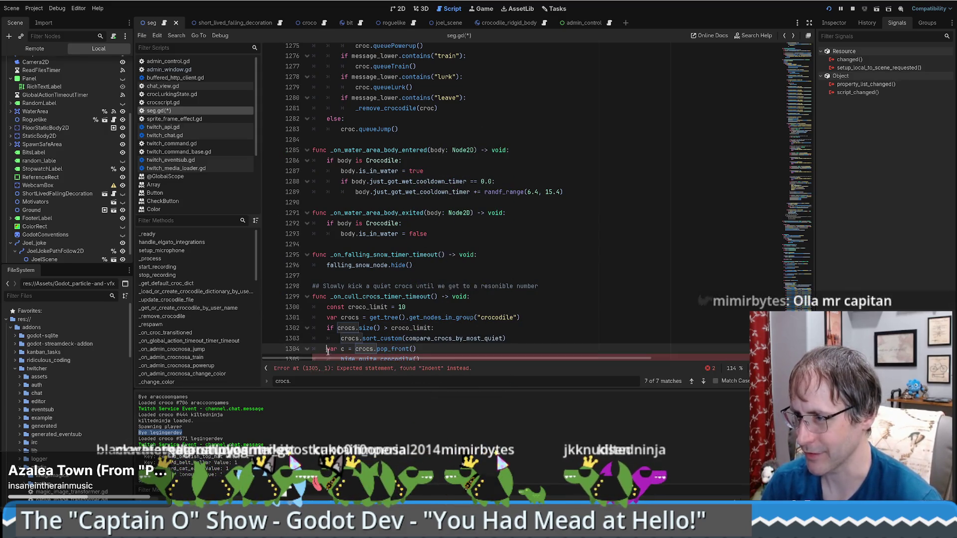
Step: Move the sort_custom line above the size check at function indentation
{"action": "mouse_move", "coordinate": [494, 327]}
{"action": "left_mouse_down"}
{"action": "mouse_move", "coordinate": [513, 338]}
{"action": "mouse_move", "coordinate": [549, 319]}
{"action": "left_mouse_up"}
{"action": "left_click", "coordinate": [508, 331]}
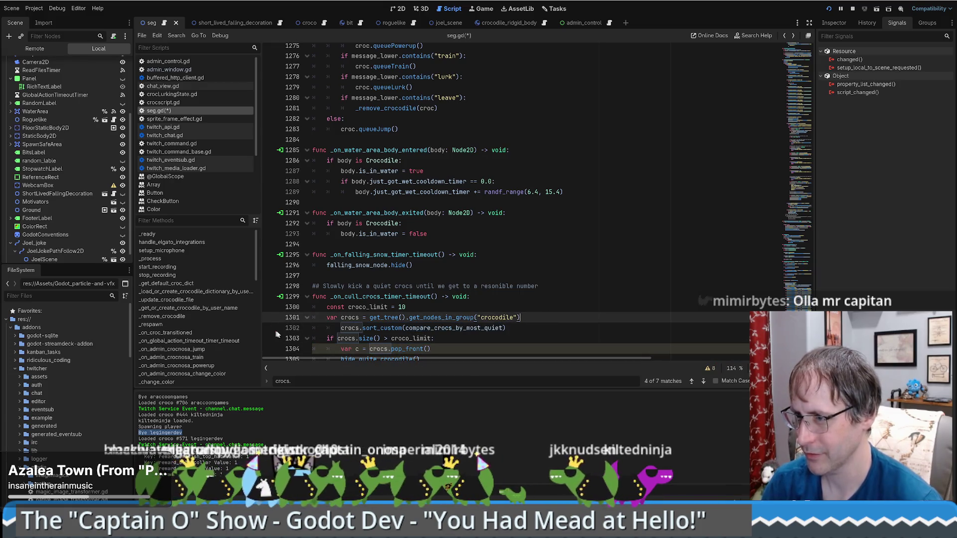
{"action": "key", "text": "Home"}
{"action": "key", "text": "shift+Tab"}
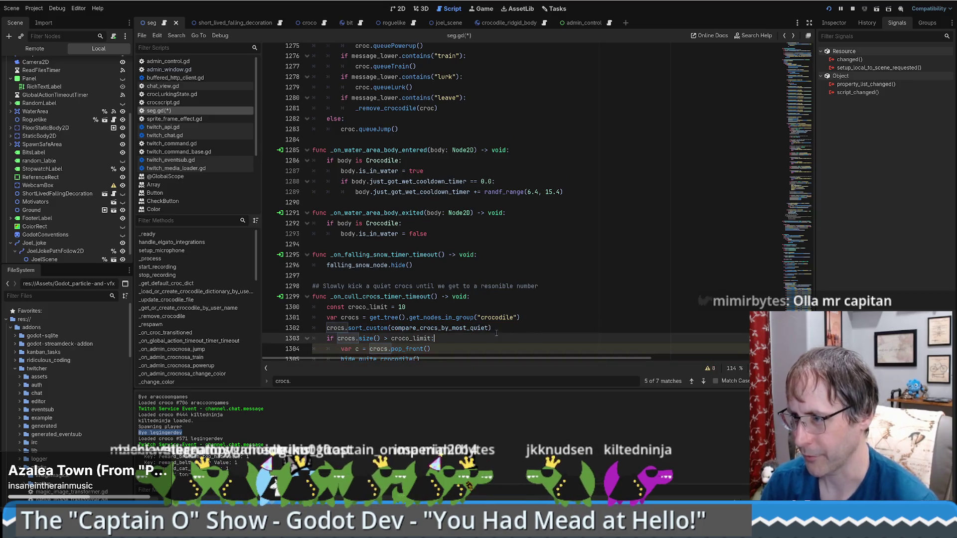
{"action": "scroll", "coordinate": [349, 332], "scroll_direction": "down", "scroll_amount": 1}
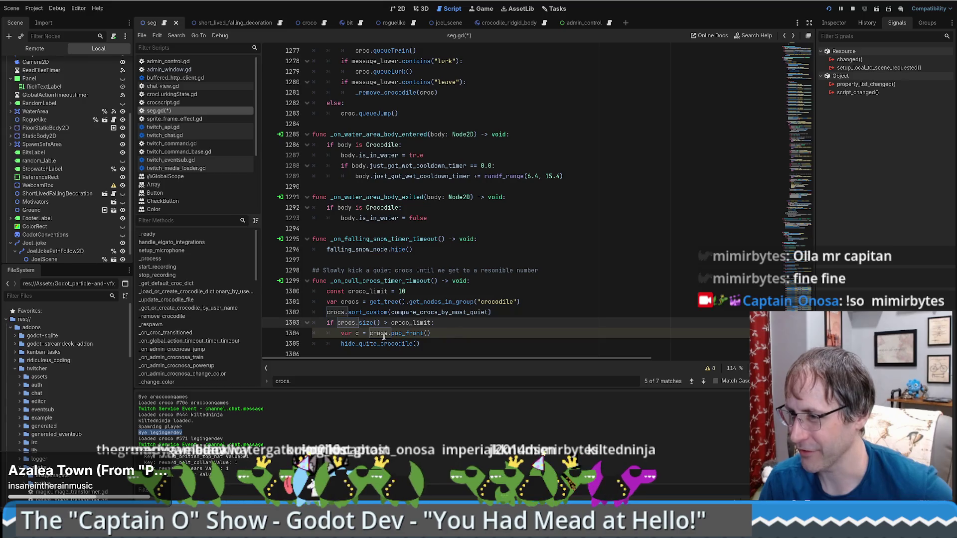
Step: Paste the a_time = Time.get_unix_time_from_datetime_string(...) line after pop_front
{"action": "left_click", "coordinate": [480, 334]}
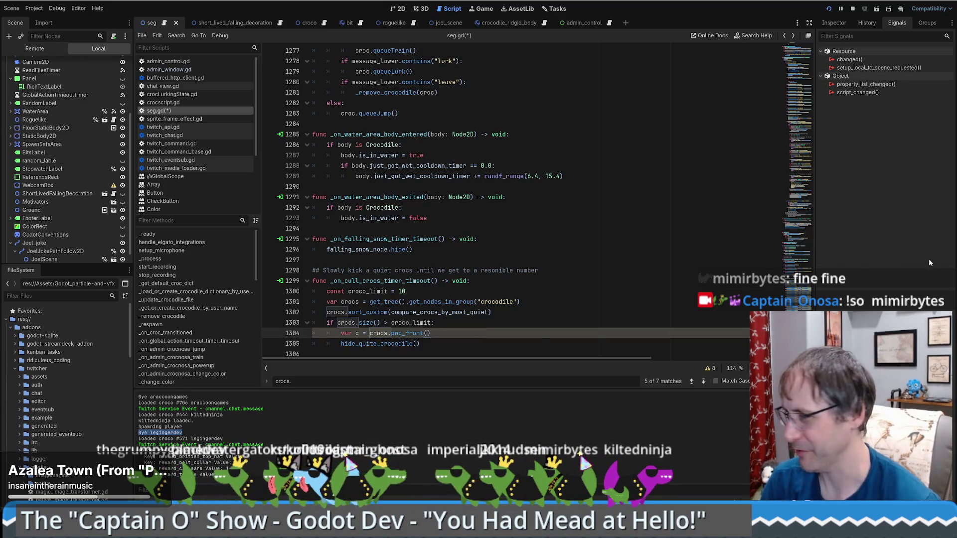
{"action": "key", "text": "Return"}
{"action": "key", "text": "ctrl+v"}
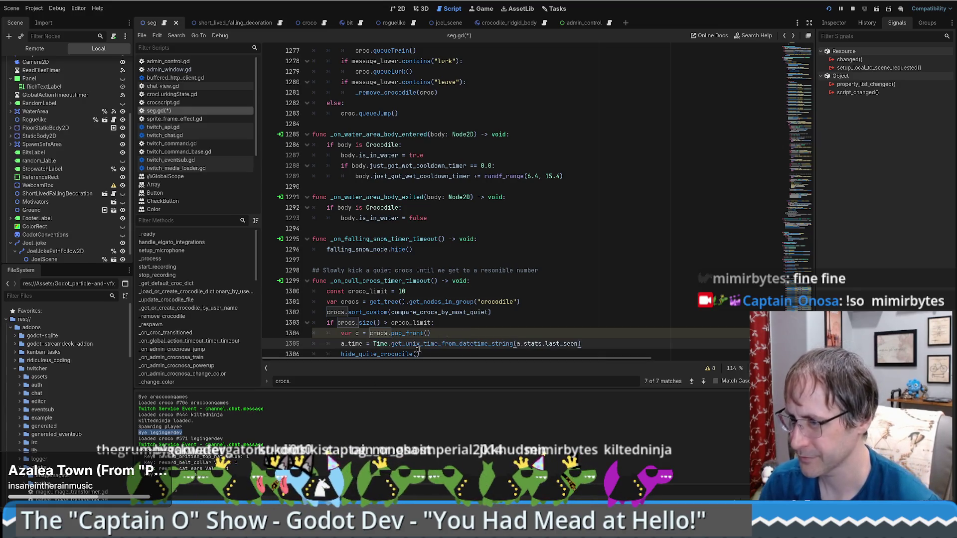
Step: Turn the a_time line into var last_time reading c.stats.last_seen
{"action": "left_click", "coordinate": [347, 343]}
{"action": "key", "text": "BackSpace"}
{"action": "type", "text": "last"}
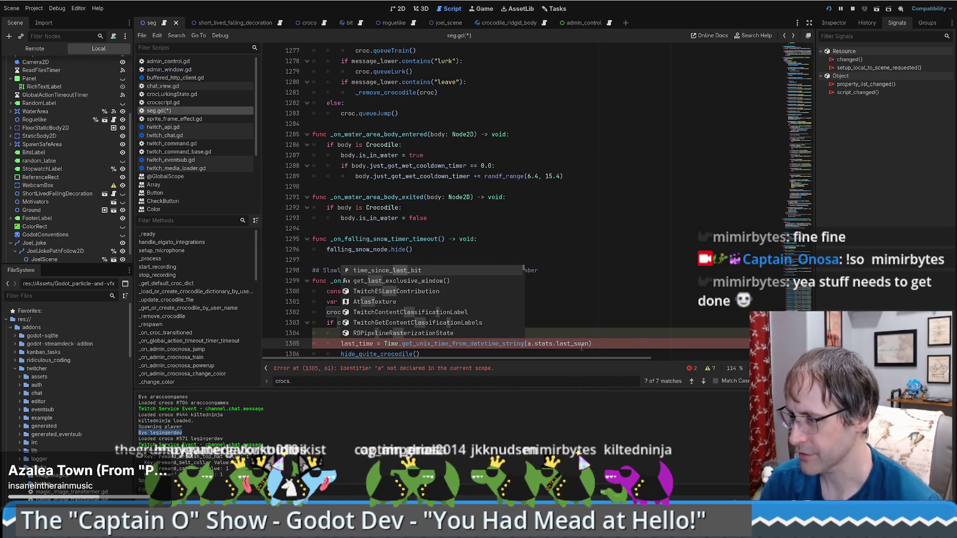
{"action": "key", "text": "End"}
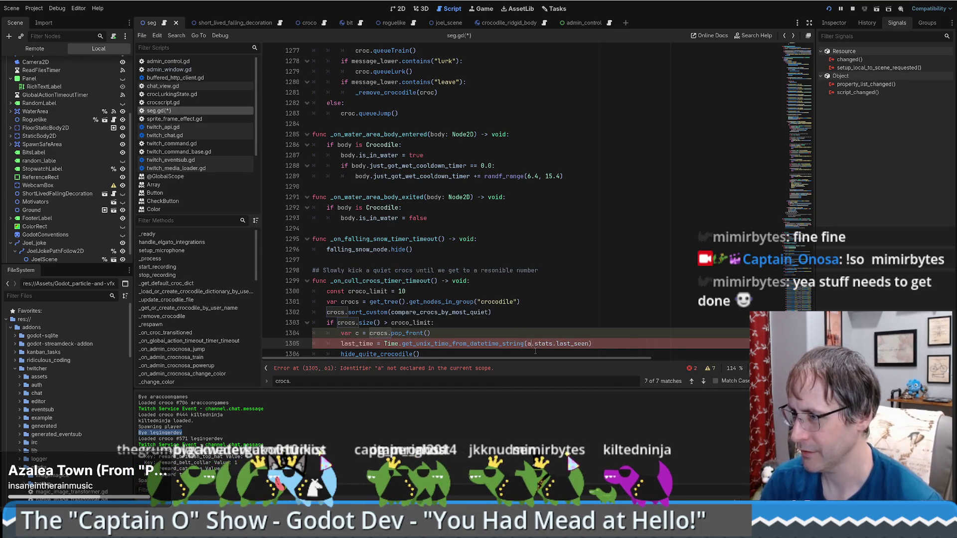
{"action": "key", "text": "BackSpace"}
{"action": "type", "text": "c"}
{"action": "key", "text": "End"}
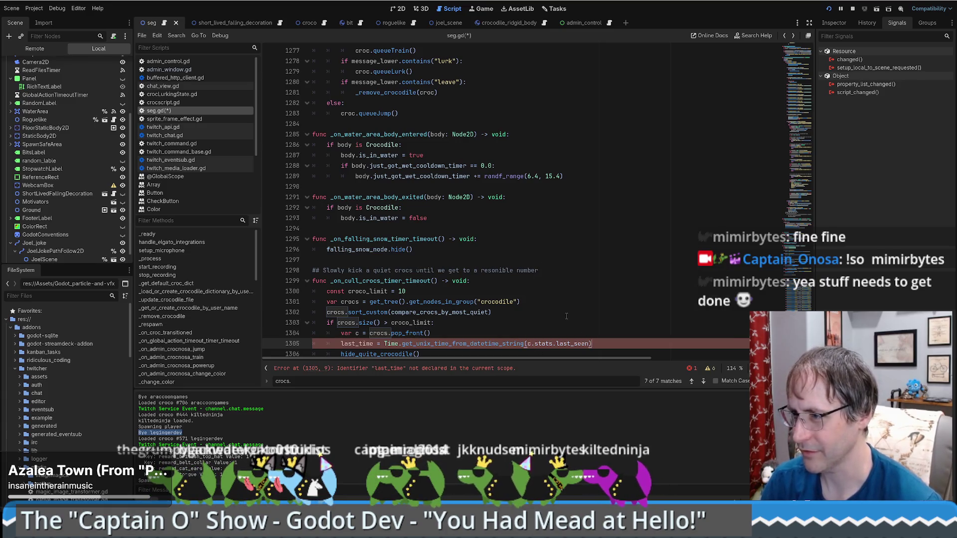
{"action": "left_click", "coordinate": [340, 343]}
{"action": "type", "text": "var"}
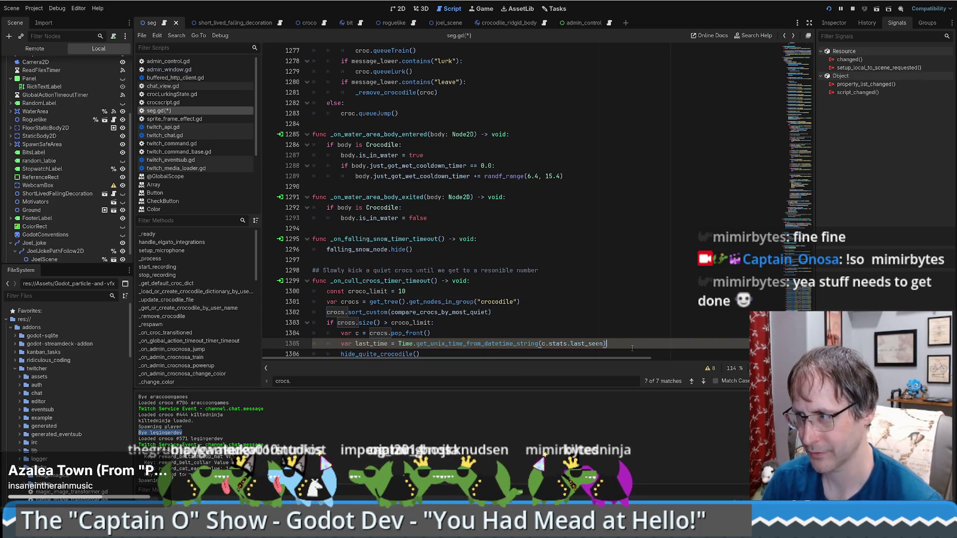
Step: Start an unfinished if(last_time ) check on the line after last_time
{"action": "key", "text": "Return"}
{"action": "left_click", "coordinate": [506, 340], "text": "ctrl"}
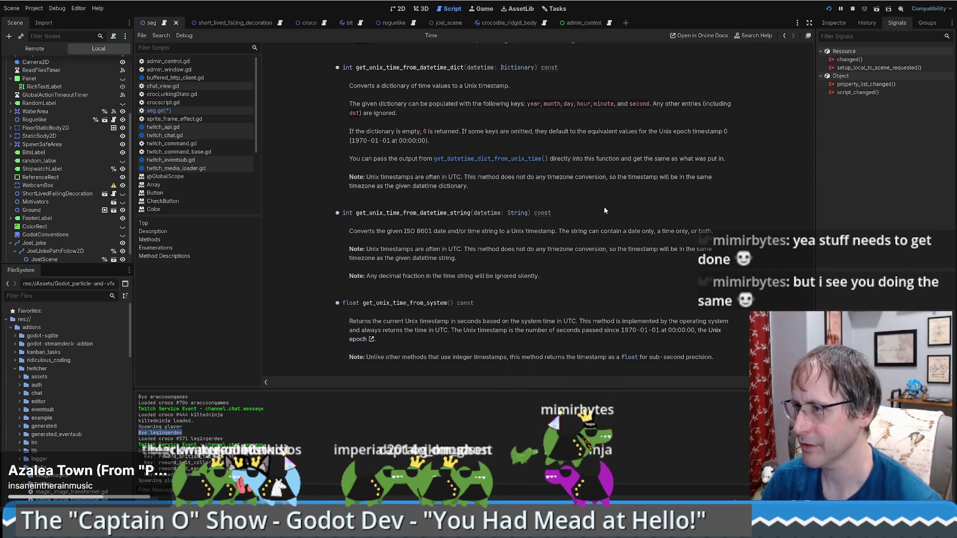
{"action": "key", "text": "alt+Left"}
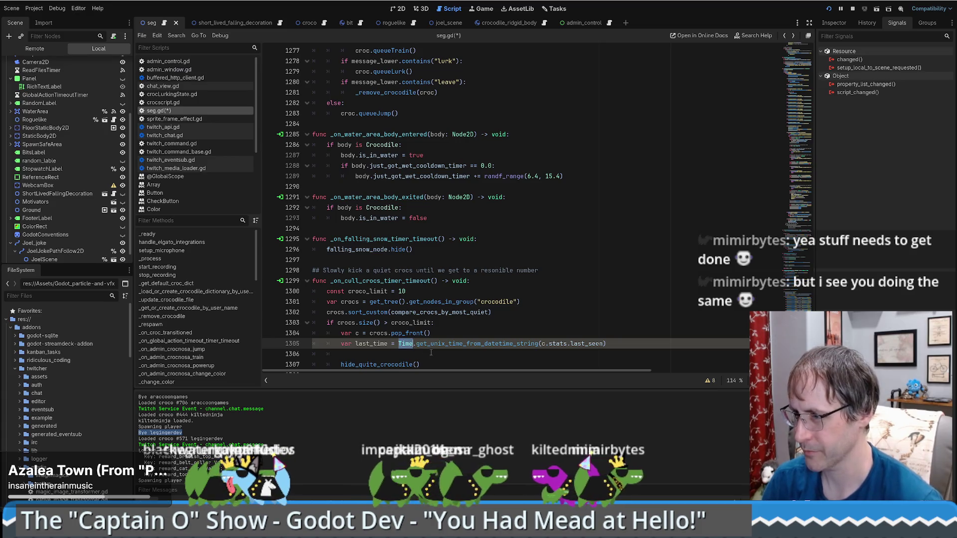
{"action": "key", "text": "Down"}
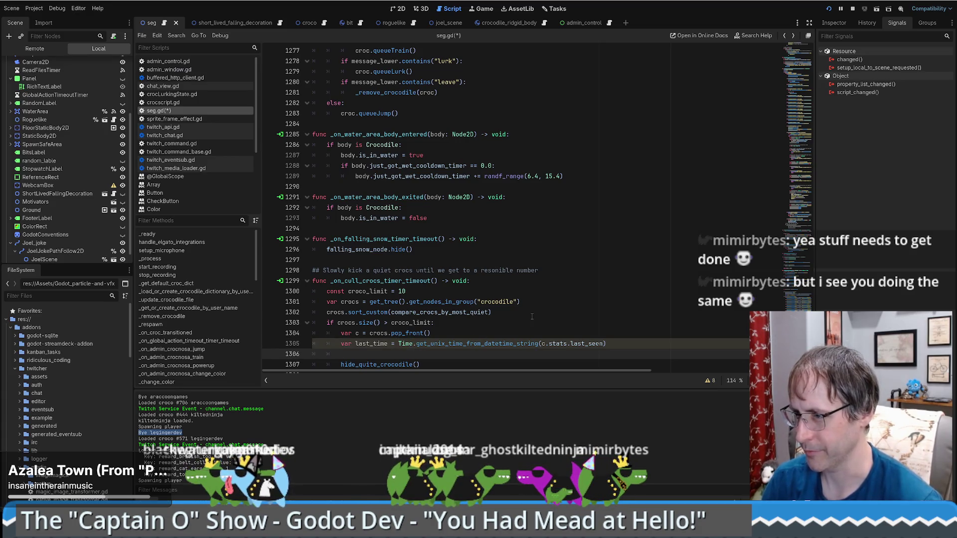
{"action": "type", "text": "if("}
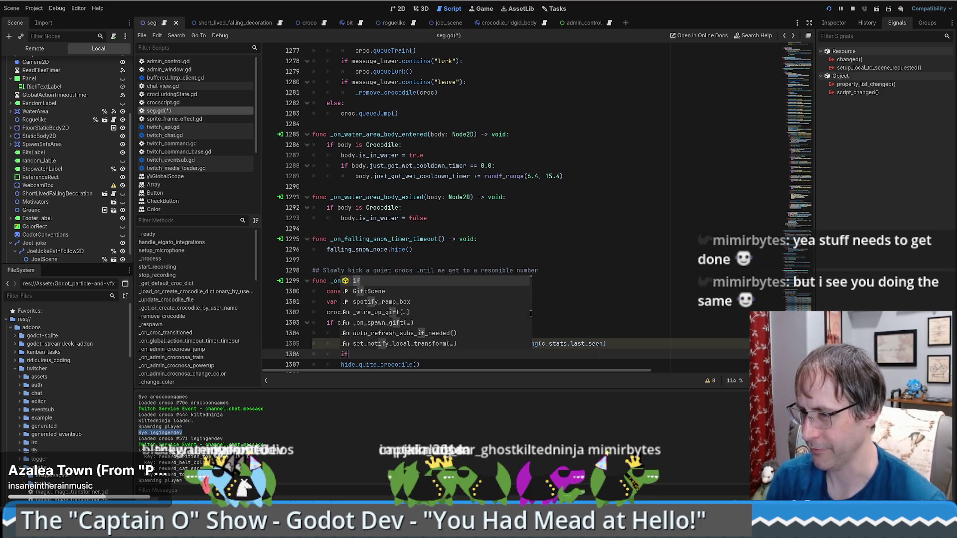
{"action": "key", "text": "BackSpace"}
{"action": "key", "text": "BackSpace"}
{"action": "type", "text": "last_time < )"}
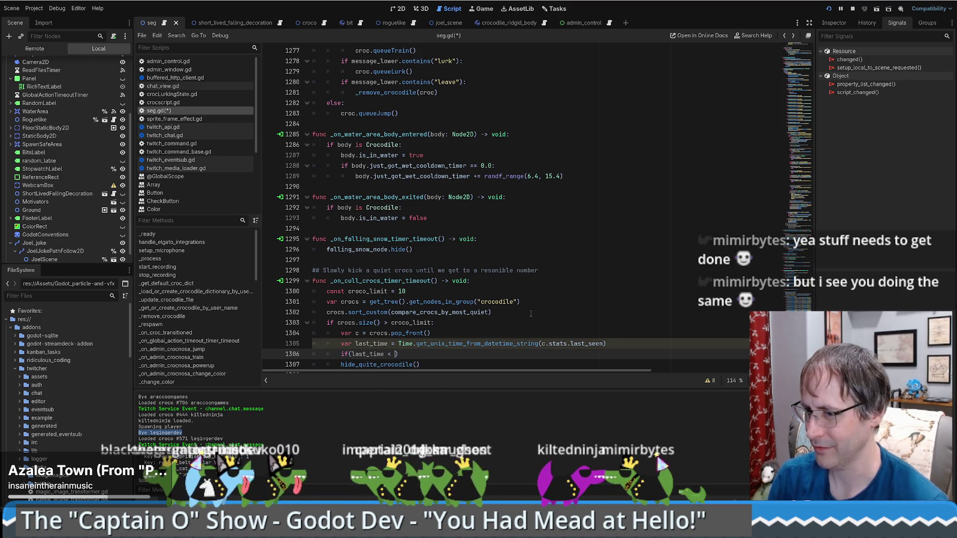
{"action": "key", "text": "BackSpace"}
{"action": "key", "text": "BackSpace"}
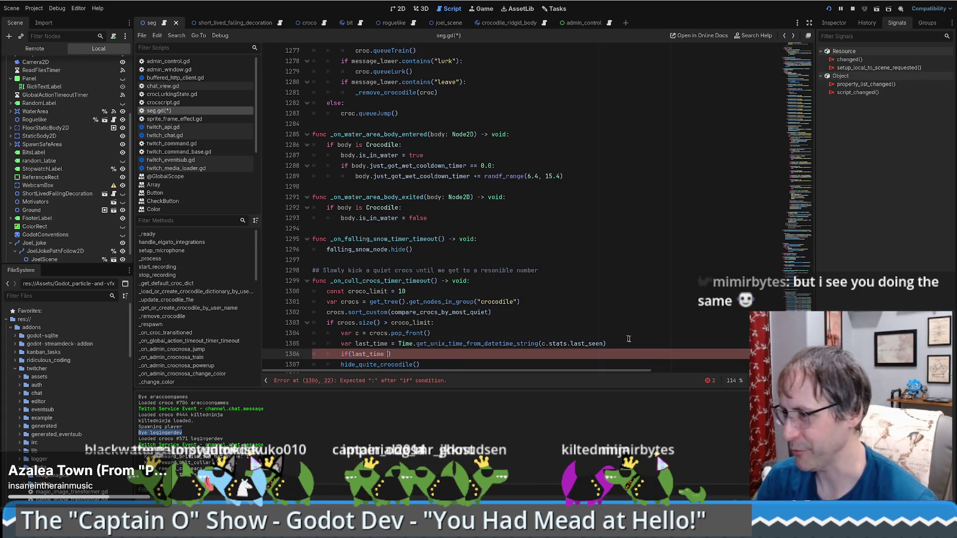
{"action": "left_click", "coordinate": [431, 344]}
{"action": "key", "text": "End"}
{"action": "type", "text": "\\"}
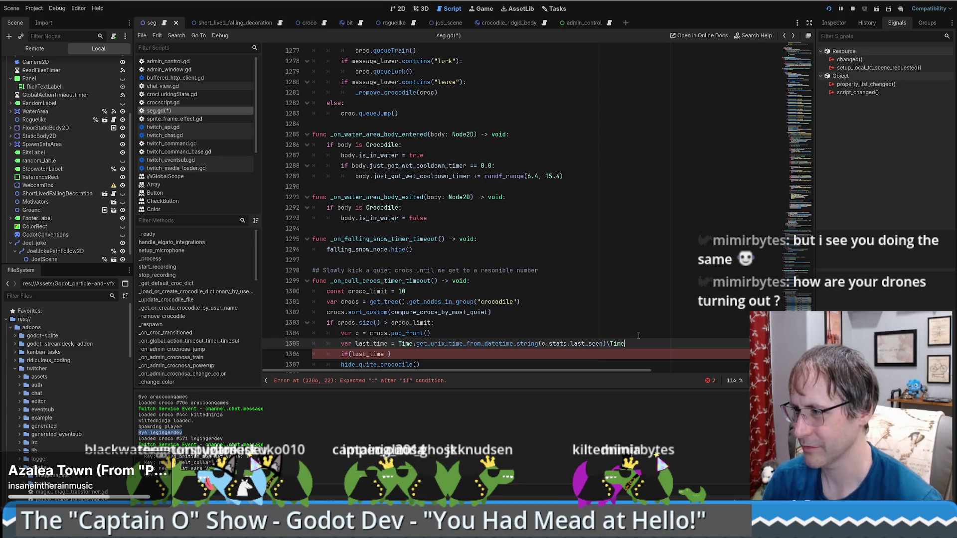
Step: Browse the Time class documentation, then return to seg.gd
{"action": "left_click", "coordinate": [406, 344], "text": "ctrl"}
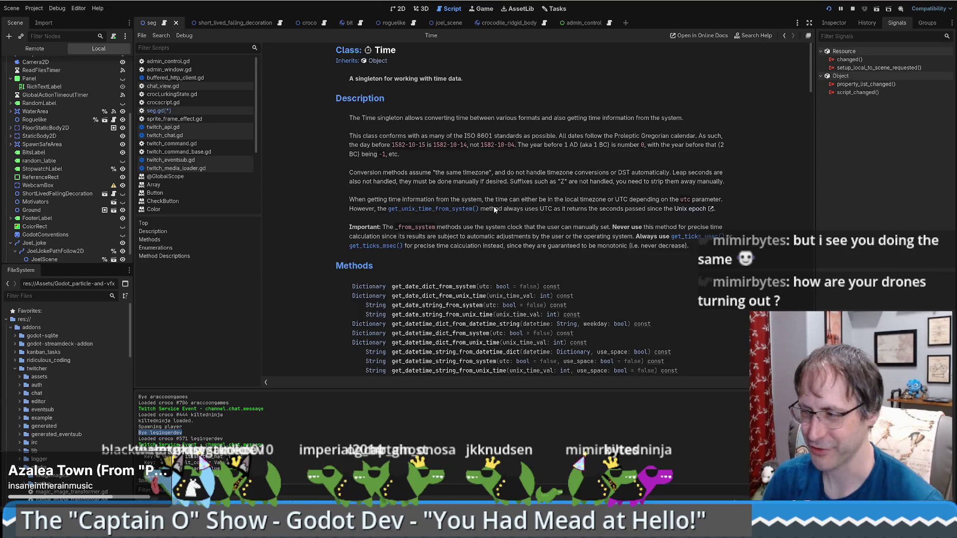
{"action": "scroll", "coordinate": [496, 206], "scroll_direction": "down", "scroll_amount": 3}
{"action": "scroll", "coordinate": [619, 213], "scroll_direction": "down", "scroll_amount": 7}
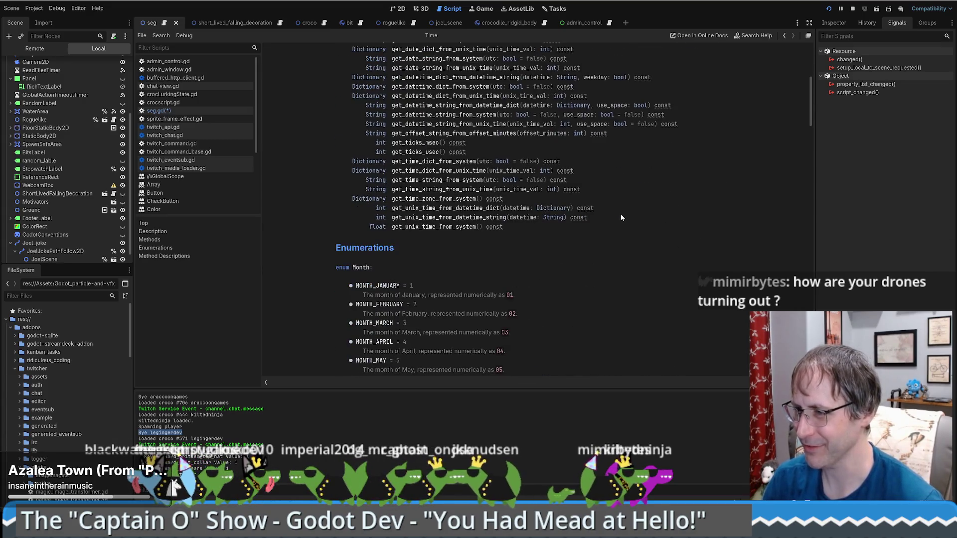
{"action": "scroll", "coordinate": [619, 216], "scroll_direction": "up", "scroll_amount": 7}
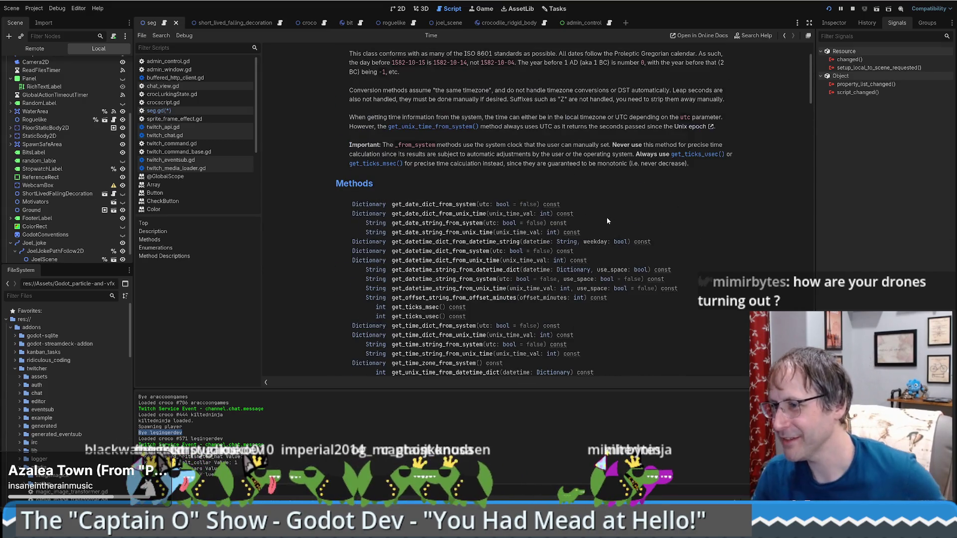
{"action": "scroll", "coordinate": [606, 217], "scroll_direction": "down", "scroll_amount": 3}
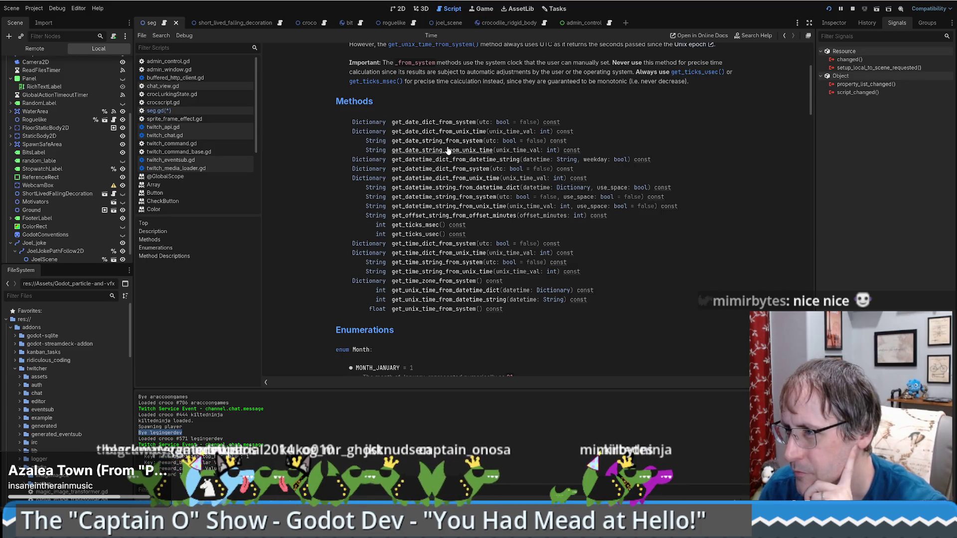
{"action": "key", "text": "alt+Left"}
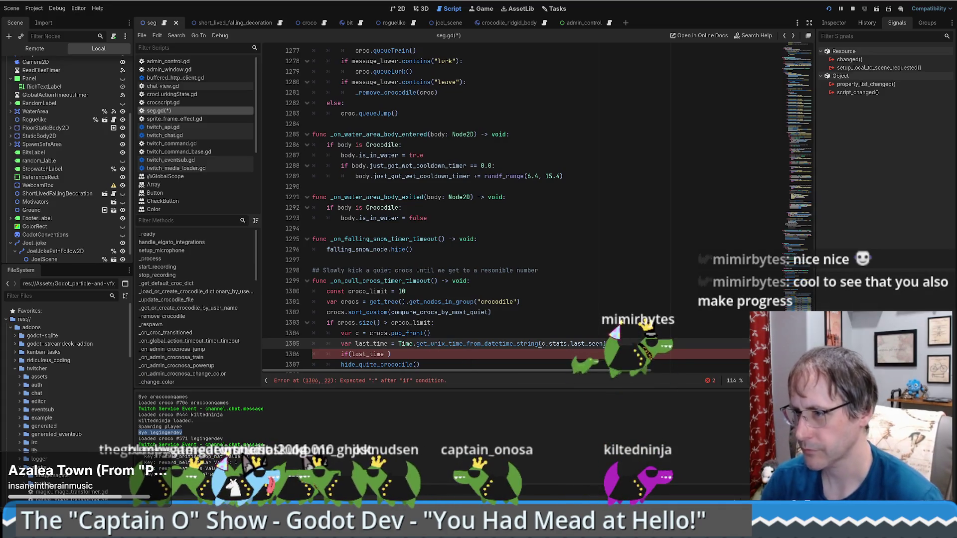
Step: Add var now = Time.get_ticks_msec() after the last_time line and view the Unix-time conversion docs
{"action": "key", "text": "Return"}
{"action": "type", "text": "var now = "}
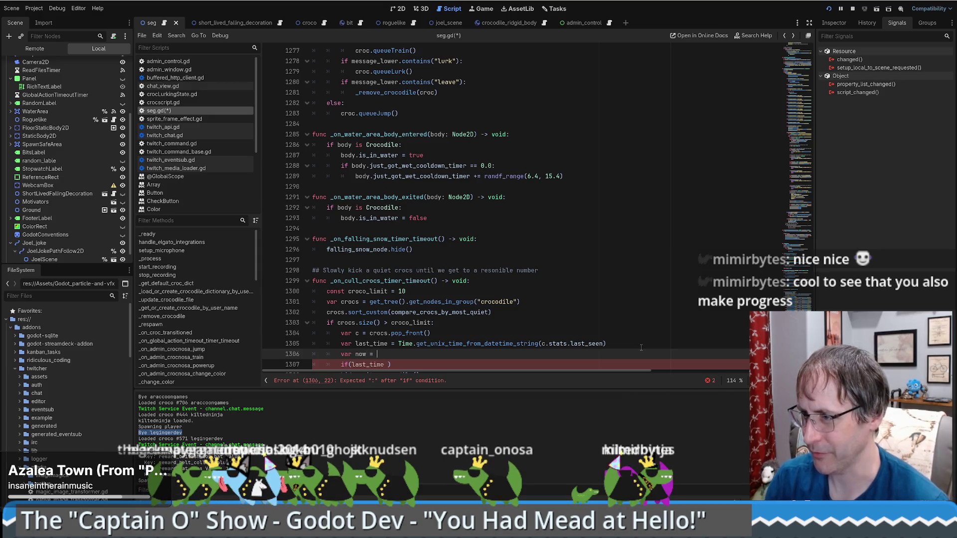
{"action": "type", "text": "Time.get"}
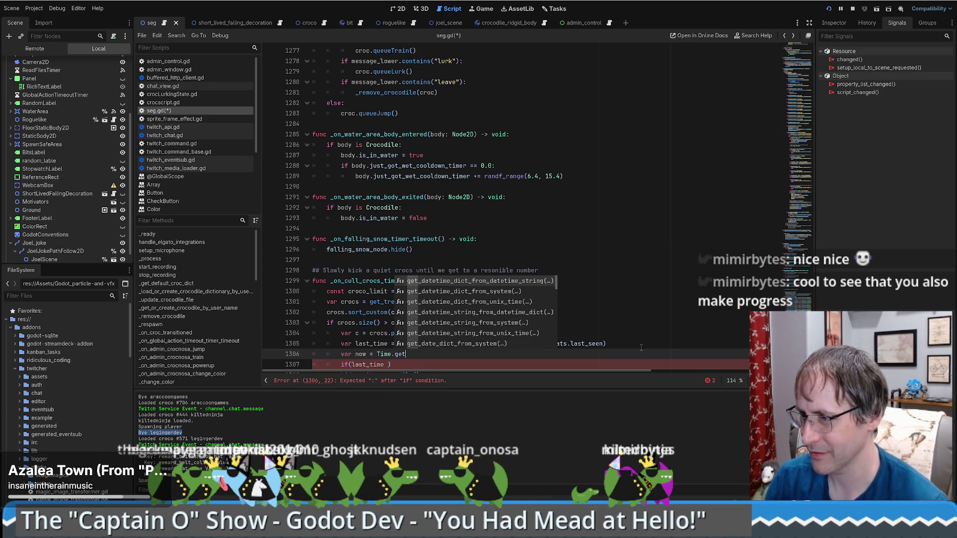
{"action": "type", "text": "_ti"}
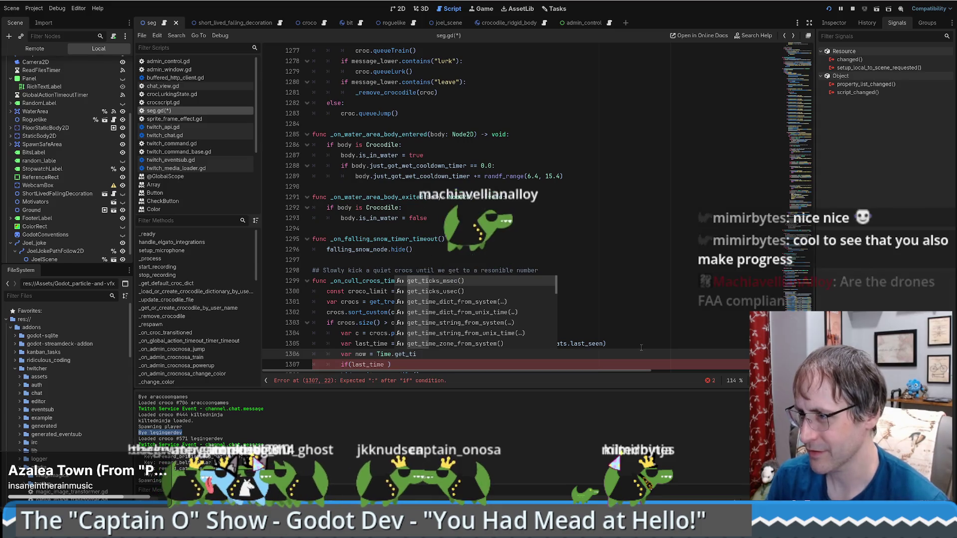
{"action": "key", "text": "Return"}
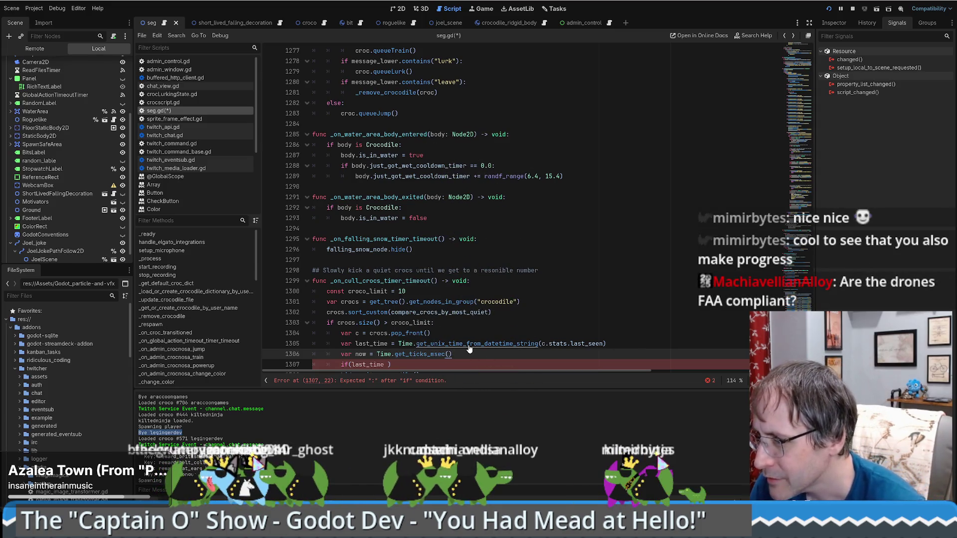
{"action": "left_click", "coordinate": [468, 346], "text": "ctrl"}
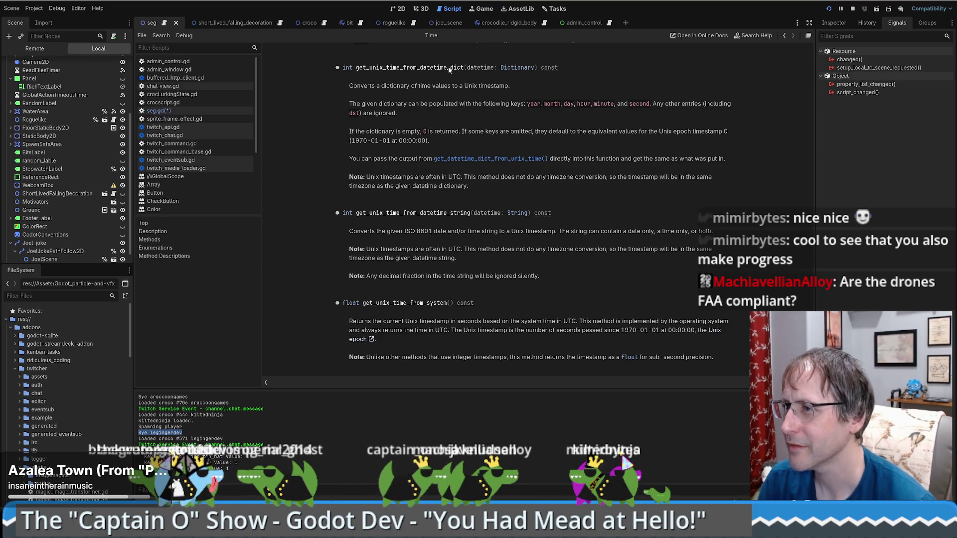
Step: Replace ticks_msec() with get_unix_time_from_system() on line 1306 of seg.gd
{"action": "left_click_drag", "start_coordinate": [373, 179], "coordinate": [442, 178]}
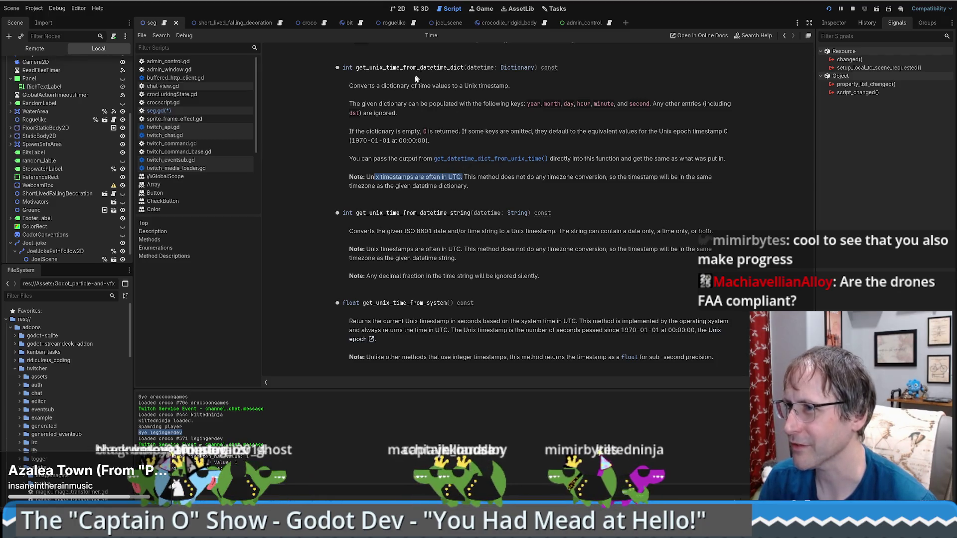
{"action": "key", "text": "alt+Left"}
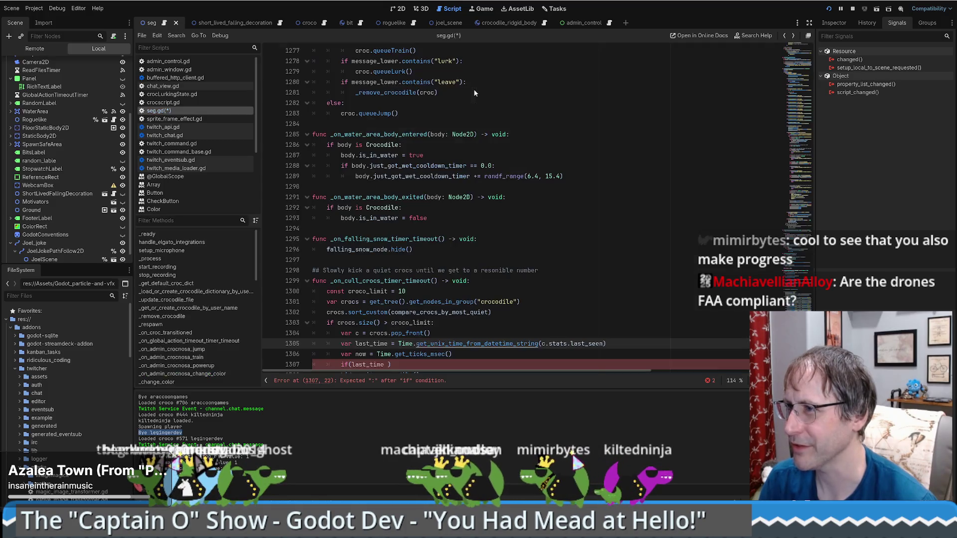
{"action": "left_click_drag", "start_coordinate": [452, 353], "coordinate": [410, 354]}
{"action": "key", "text": "BackSpace"}
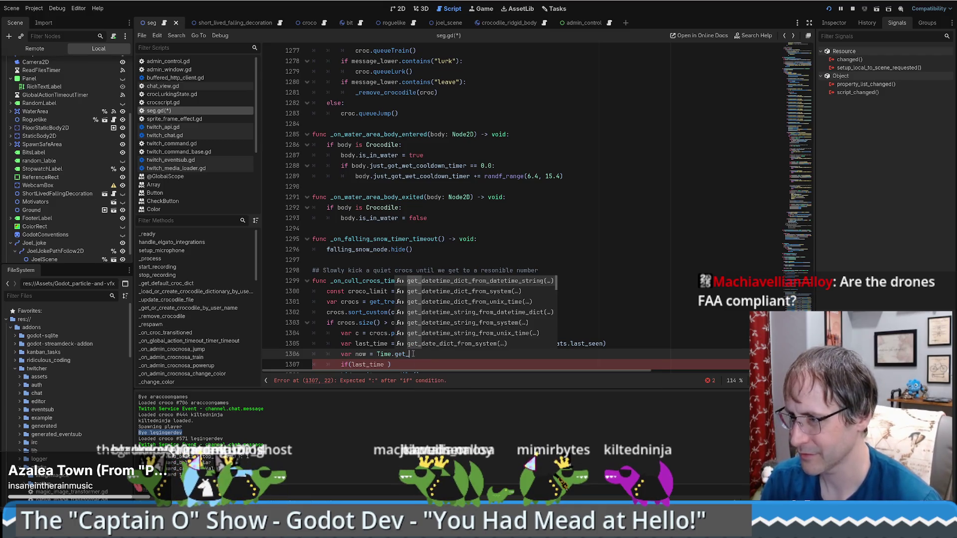
{"action": "scroll", "coordinate": [504, 311], "scroll_direction": "down", "scroll_amount": 4}
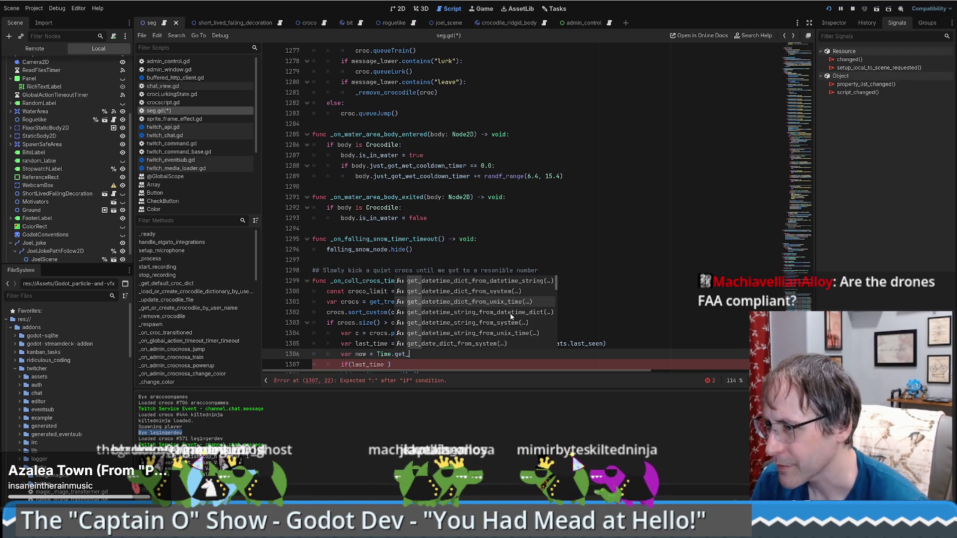
{"action": "scroll", "coordinate": [503, 312], "scroll_direction": "down", "scroll_amount": 4}
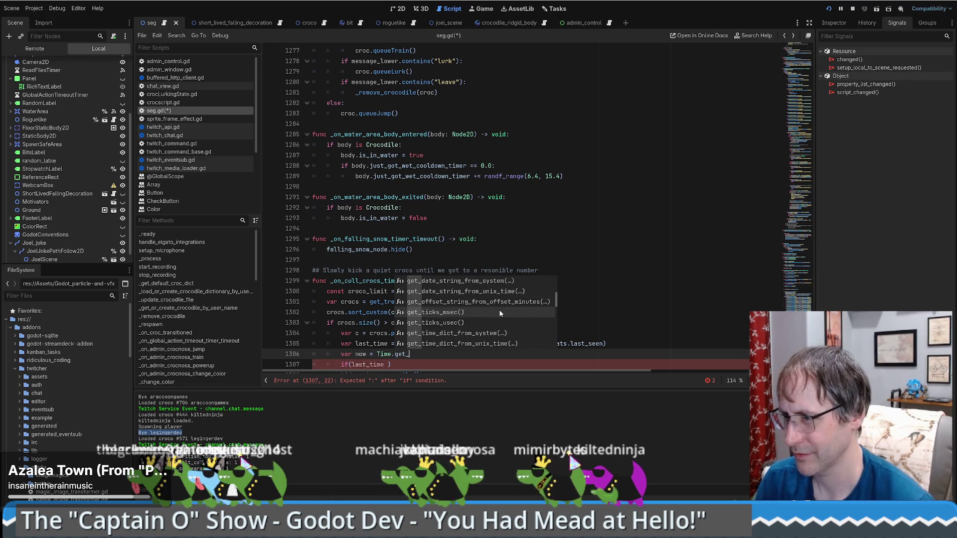
{"action": "scroll", "coordinate": [501, 312], "scroll_direction": "down", "scroll_amount": 6}
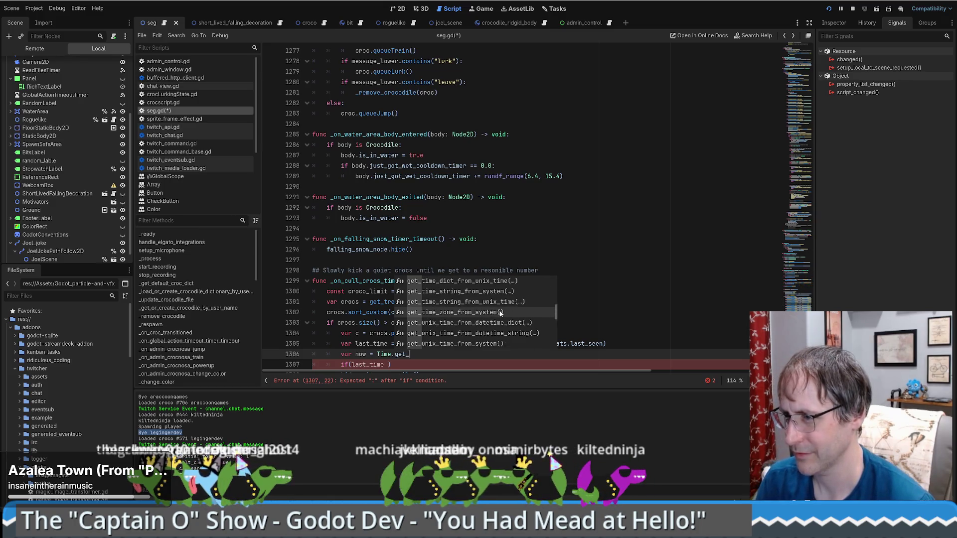
{"action": "scroll", "coordinate": [500, 313], "scroll_direction": "down", "scroll_amount": 3}
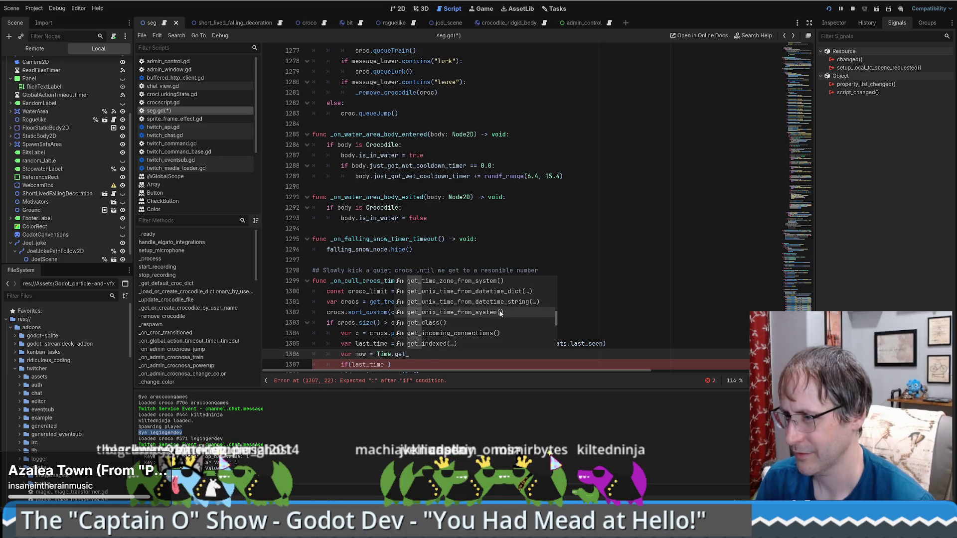
{"action": "left_click", "coordinate": [468, 311]}
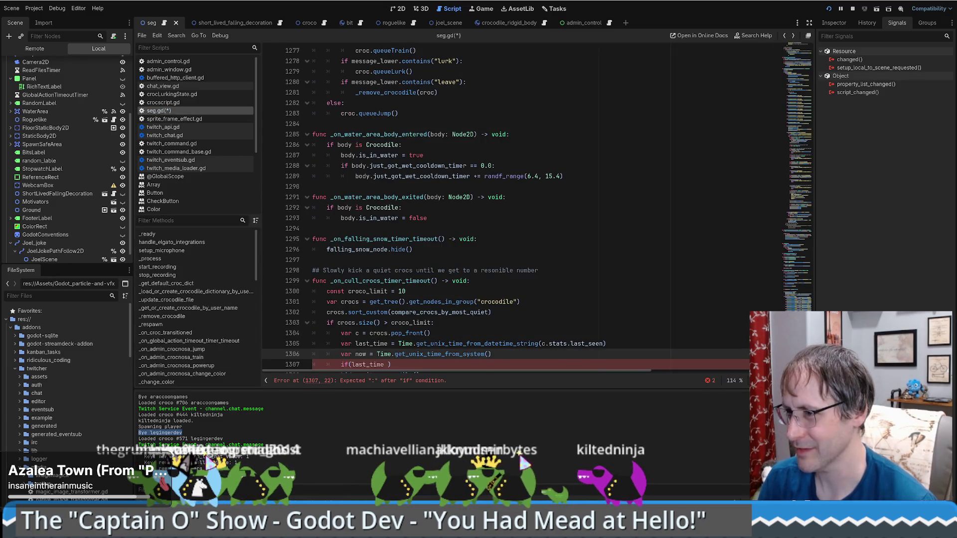
Step: Add const ten_minutes = 60 * 10 below the croco_limit constant
{"action": "left_click", "coordinate": [480, 333]}
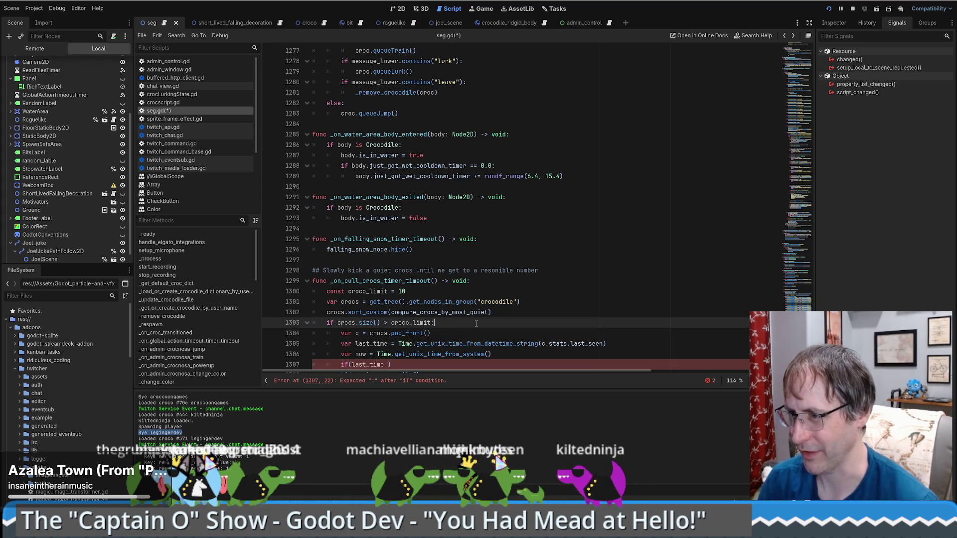
{"action": "left_click", "coordinate": [426, 290]}
{"action": "key", "text": "Return"}
{"action": "type", "text": "co"}
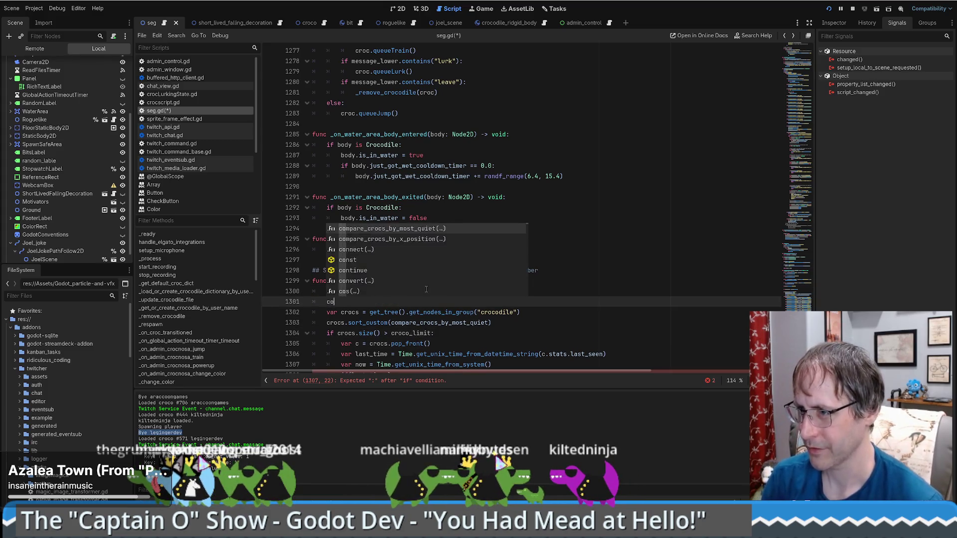
{"action": "type", "text": "nst ten"}
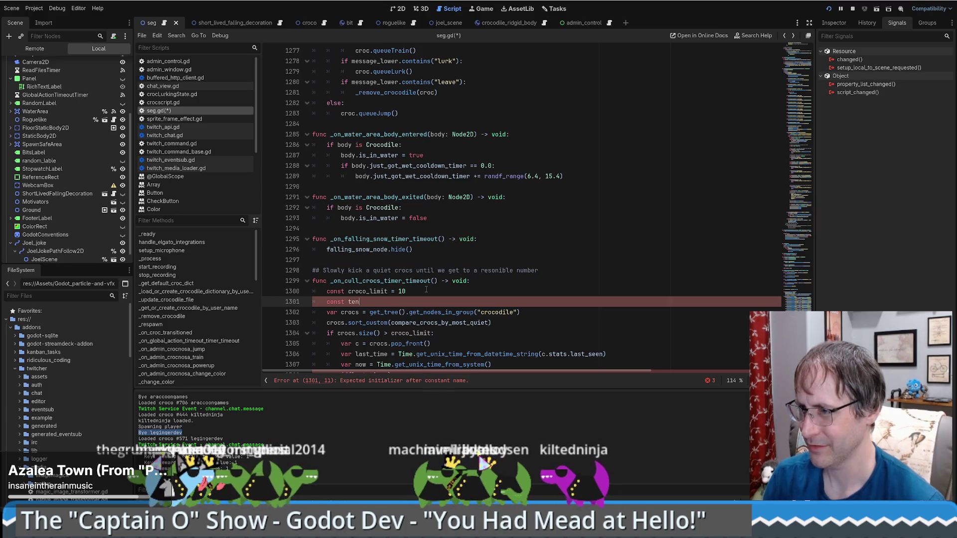
{"action": "type", "text": "_minutes = "}
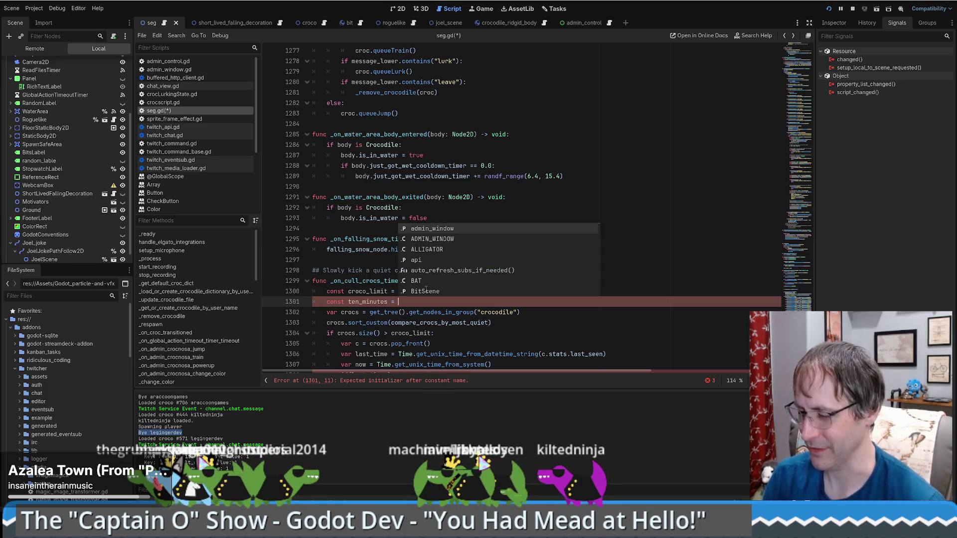
{"action": "type", "text": "60 *"}
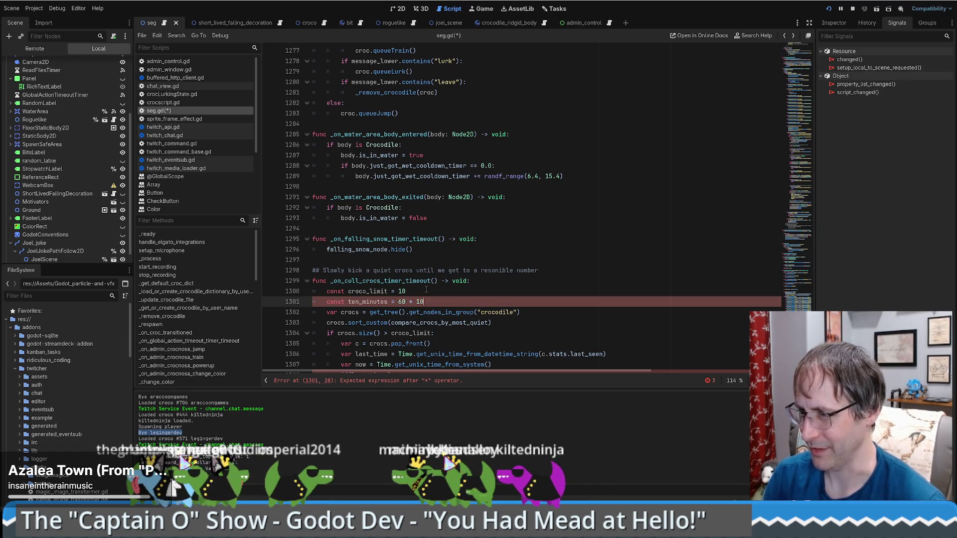
{"action": "type", "text": " 10"}
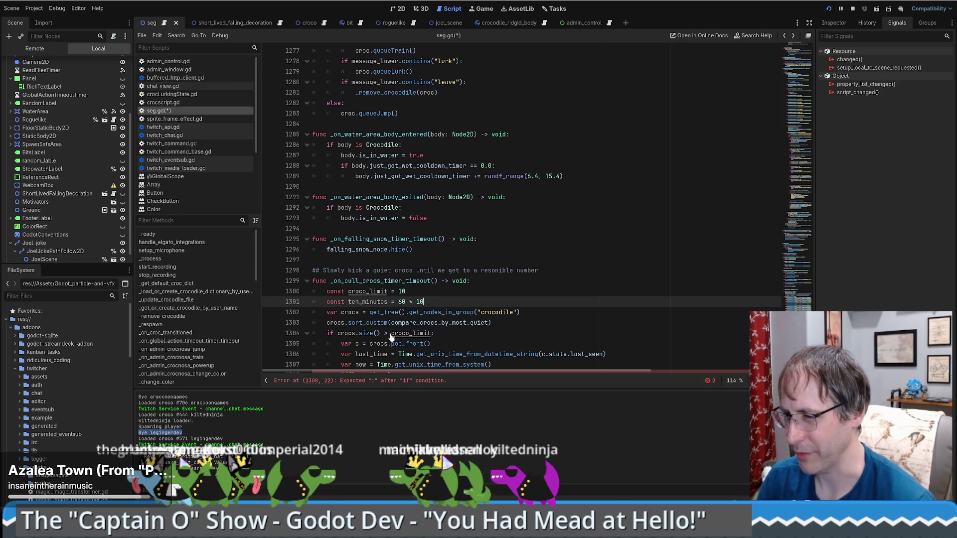
Step: Start a new Debug.p line below the now assignment
{"action": "scroll", "coordinate": [394, 358], "scroll_direction": "down", "scroll_amount": 1}
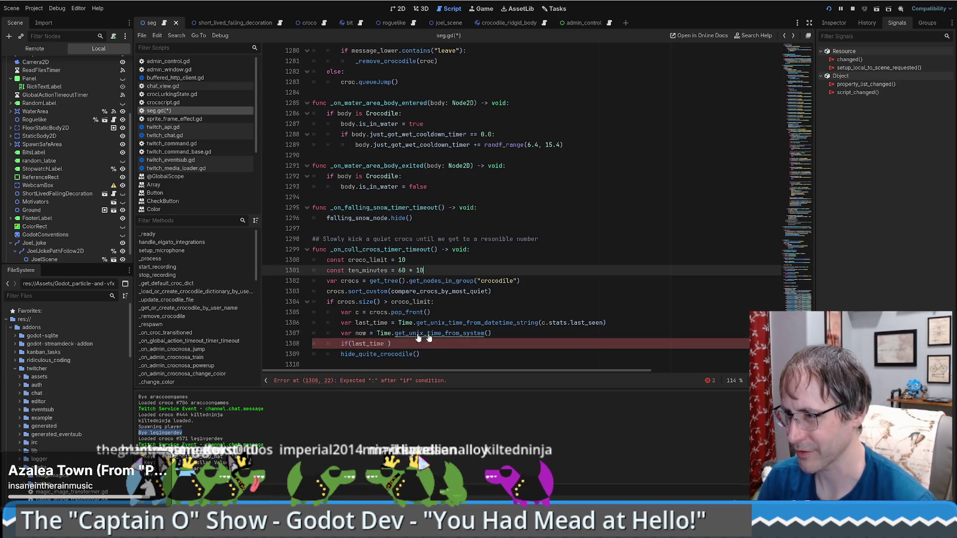
{"action": "left_click", "coordinate": [512, 338]}
{"action": "key", "text": "Return"}
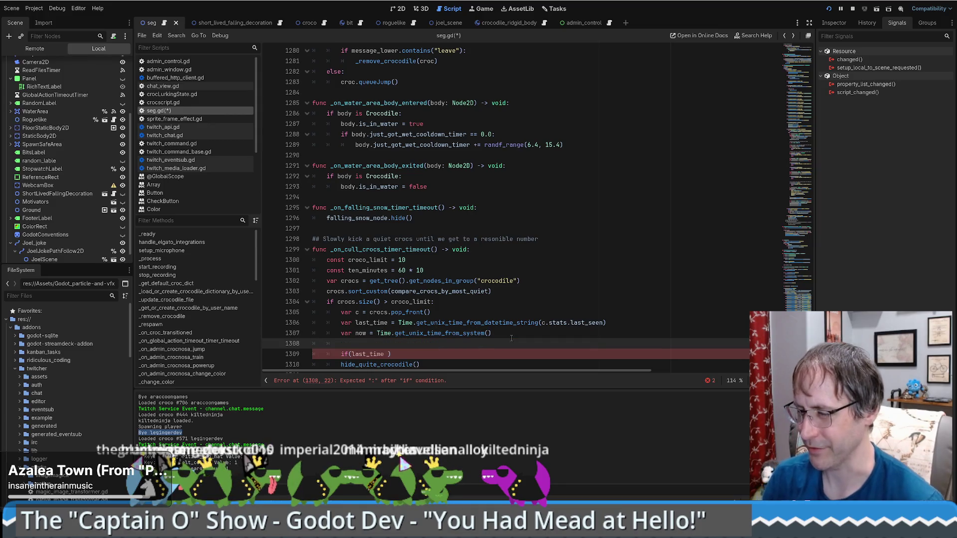
{"action": "type", "text": "con"}
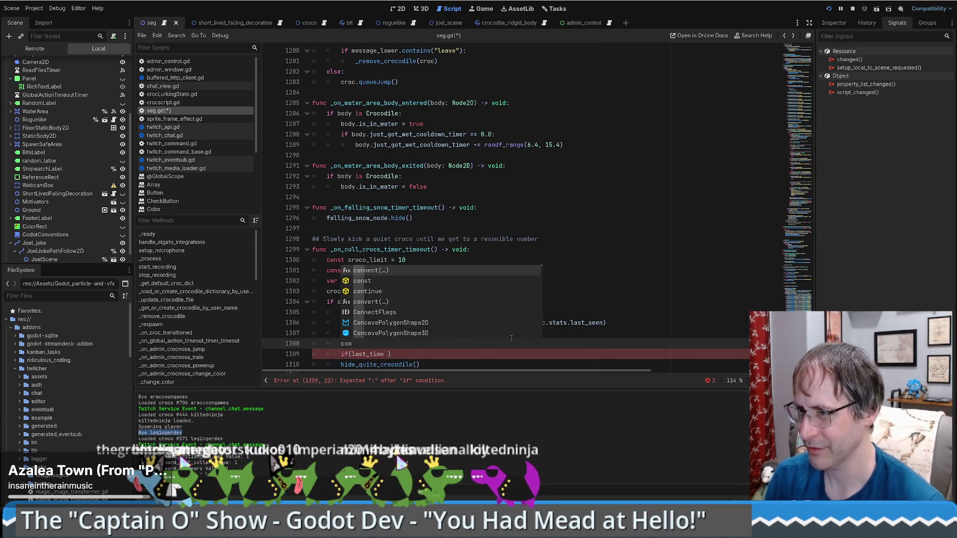
{"action": "key", "text": "BackSpace"}
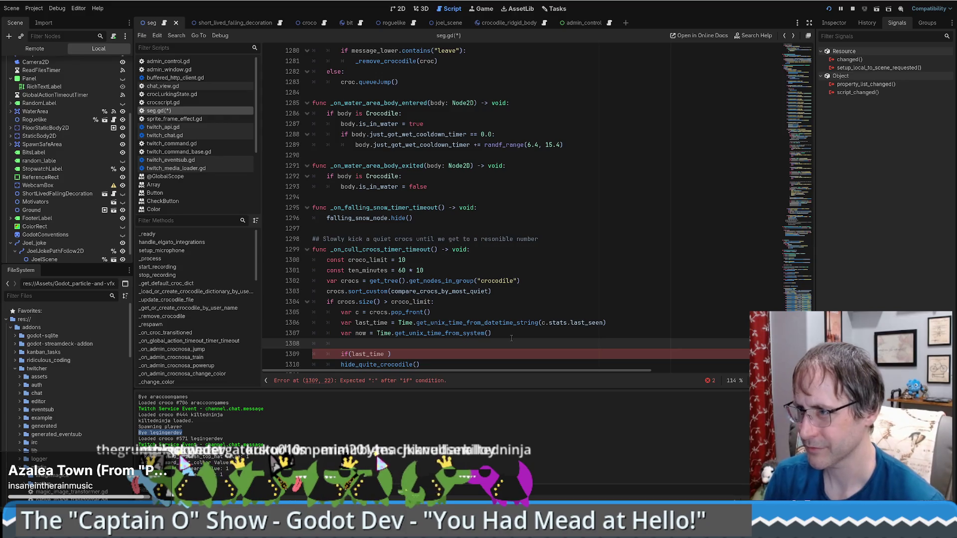
{"action": "type", "text": "Debug.p"}
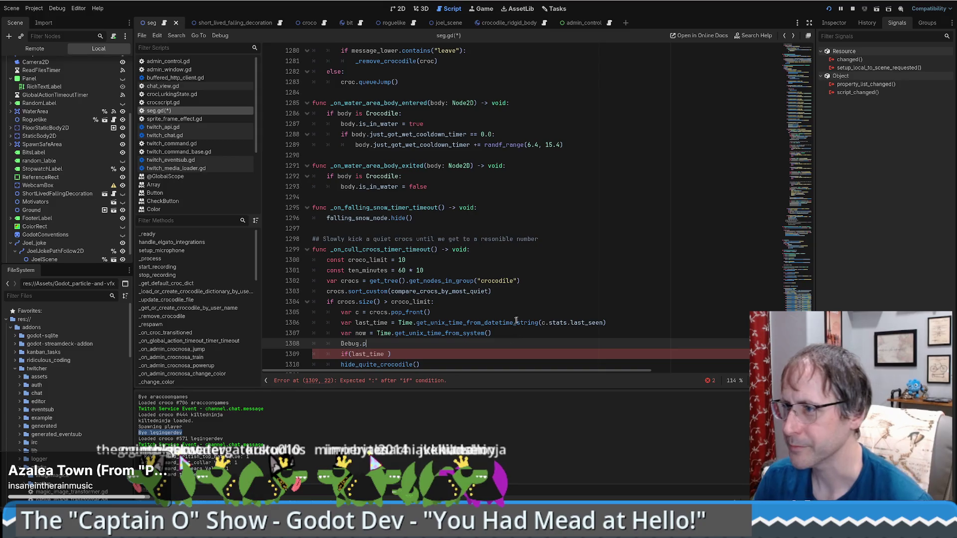
{"action": "scroll", "coordinate": [539, 296], "scroll_direction": "down", "scroll_amount": 1}
{"action": "left_click", "coordinate": [374, 354], "text": "ctrl"}
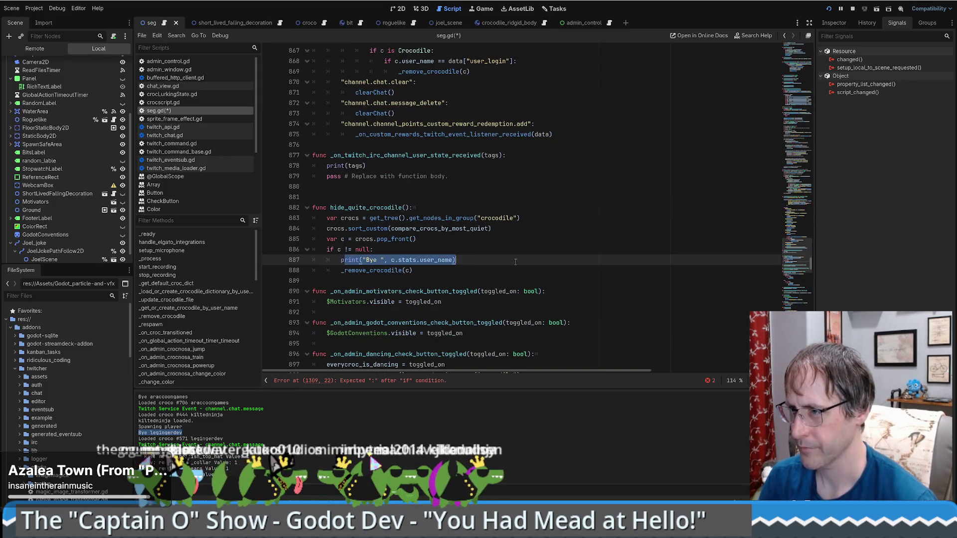
Step: Paste a print statement over Debug.p and rework it into a 'last time' print with %s placeholders
{"action": "left_click_drag", "start_coordinate": [455, 260], "coordinate": [343, 259]}
{"action": "key", "text": "ctrl+c"}
{"action": "key", "text": "alt+Left"}
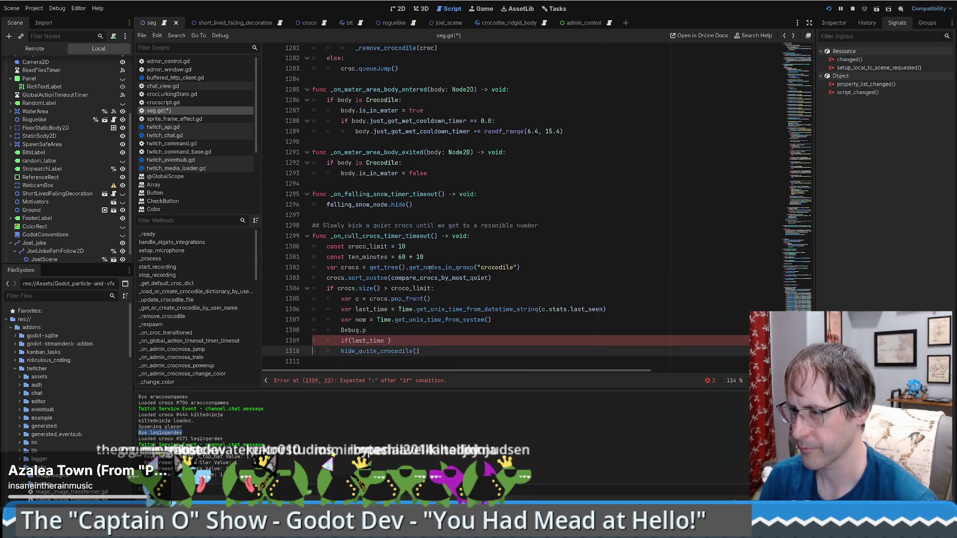
{"action": "left_click_drag", "start_coordinate": [366, 330], "coordinate": [334, 330]}
{"action": "key", "text": "ctrl+v"}
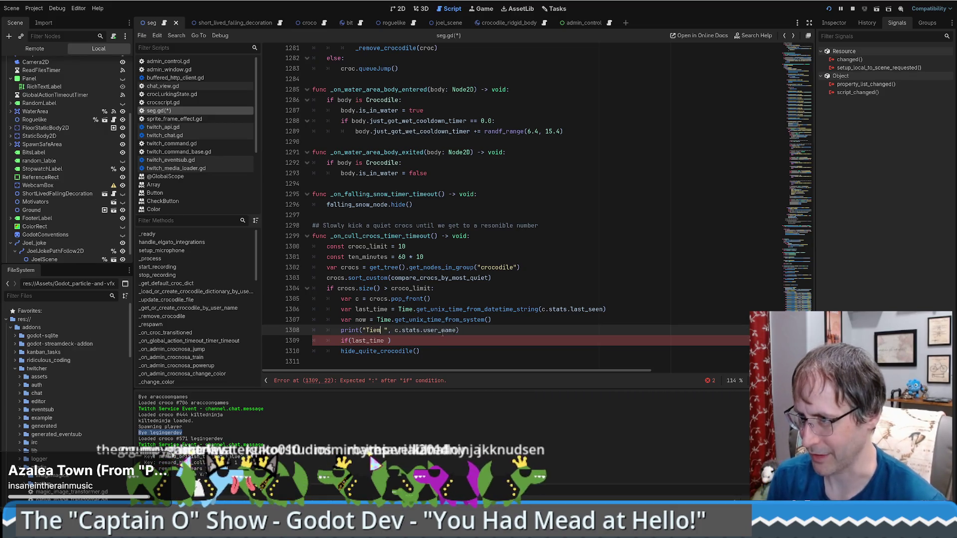
{"action": "type", "text": "Ti"}
{"action": "key", "text": "BackSpace"}
{"action": "key", "text": "BackSpace"}
{"action": "type", "text": "last"}
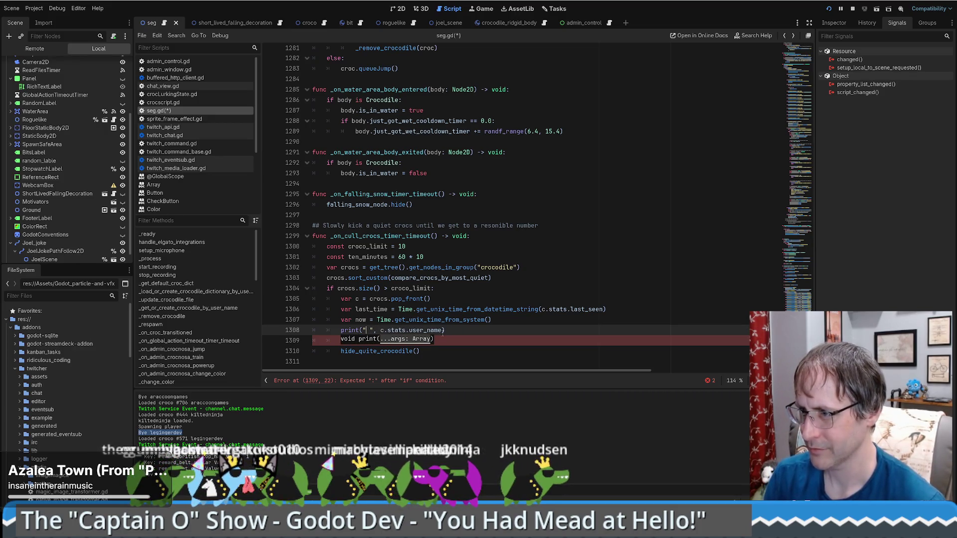
{"action": "type", "text": " time, now"}
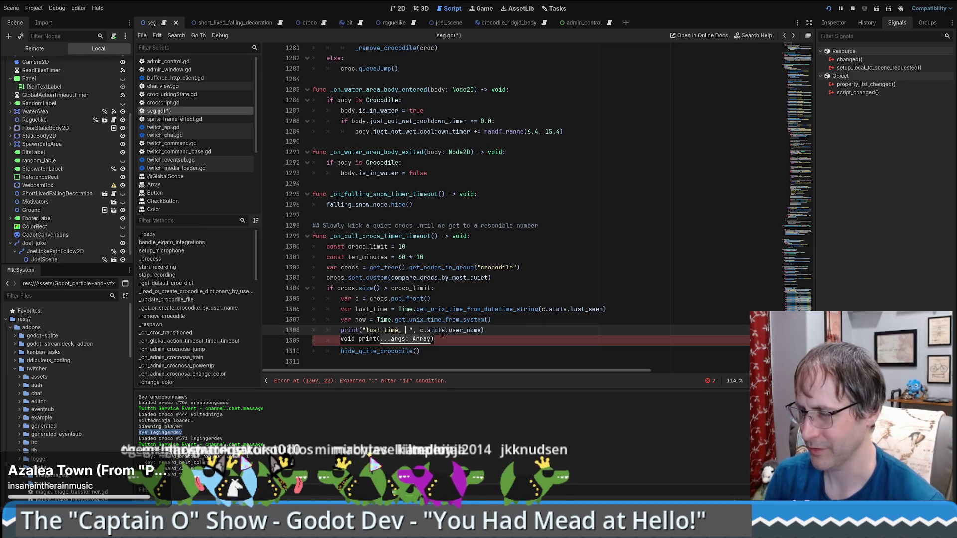
{"action": "type", "text": "f "}
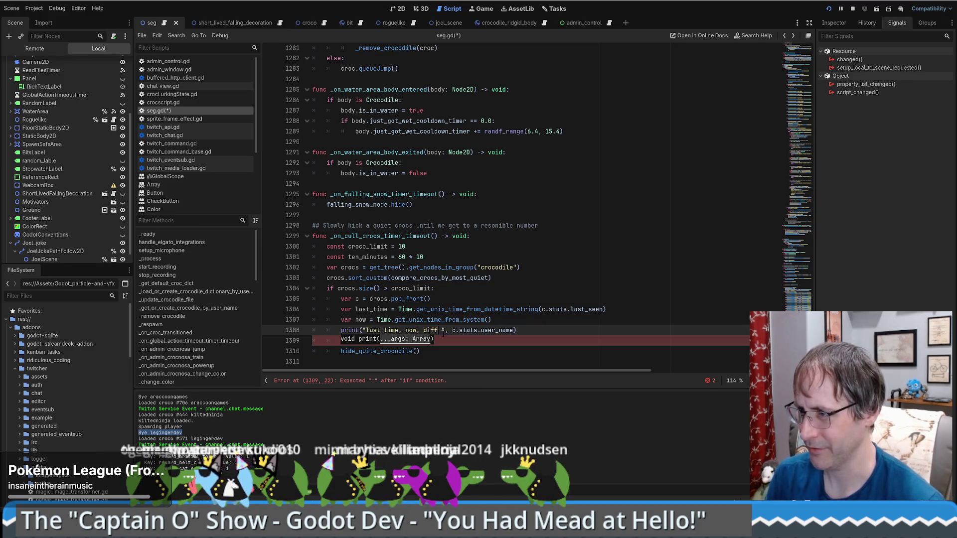
{"action": "type", "text": "%s %"}
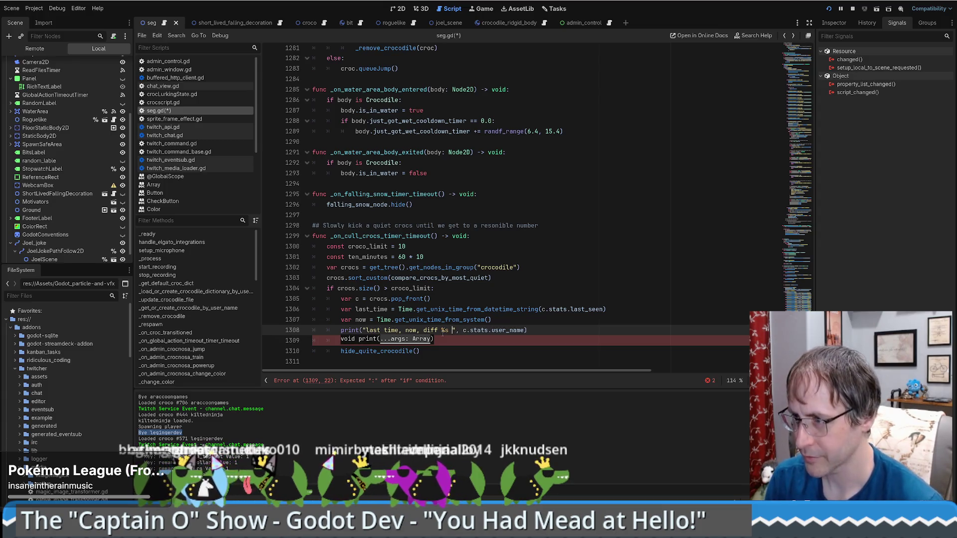
{"action": "type", "text": "s $s"}
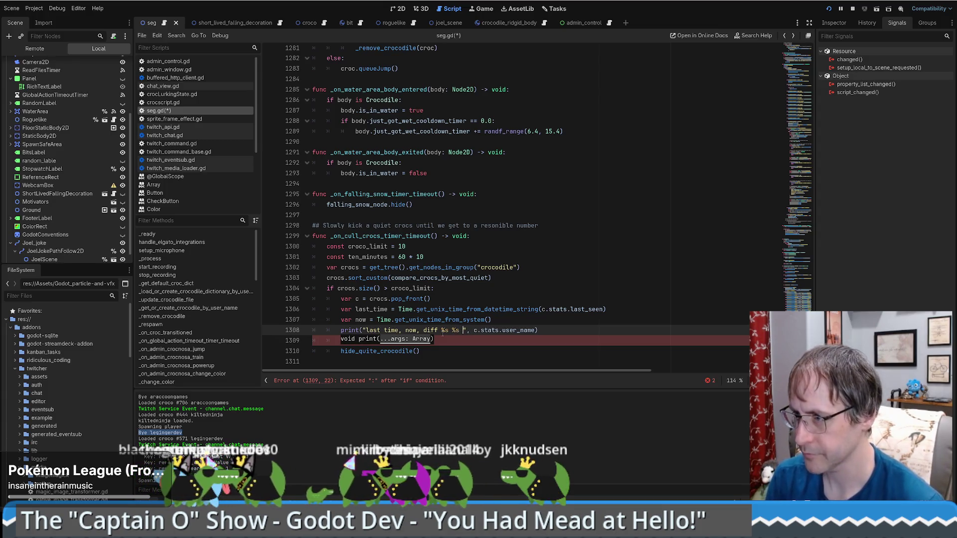
{"action": "key", "text": "BackSpace"}
{"action": "key", "text": "BackSpace"}
{"action": "type", "text": "%s"}
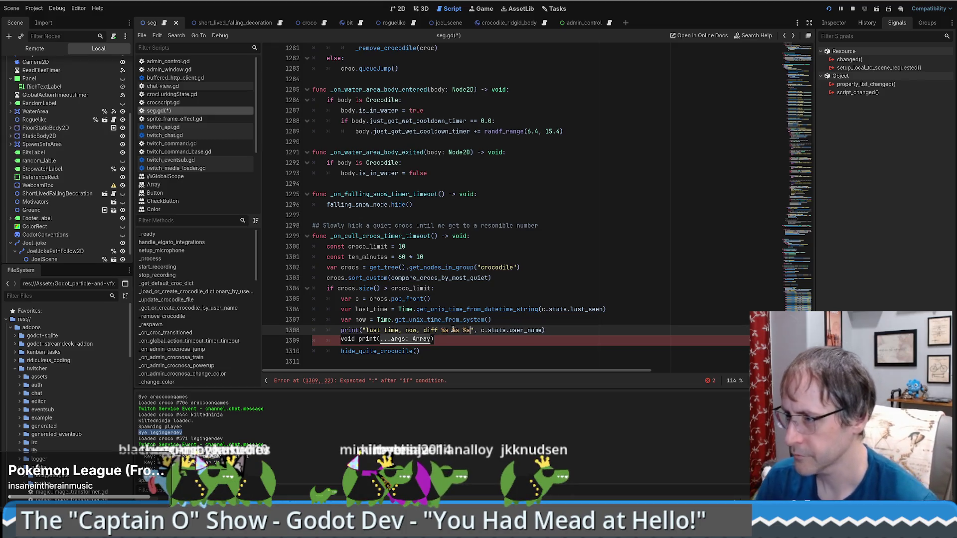
{"action": "left_click_drag", "start_coordinate": [481, 329], "coordinate": [542, 331]}
{"action": "key", "text": "BackSpace"}
{"action": "type", "text": "["}
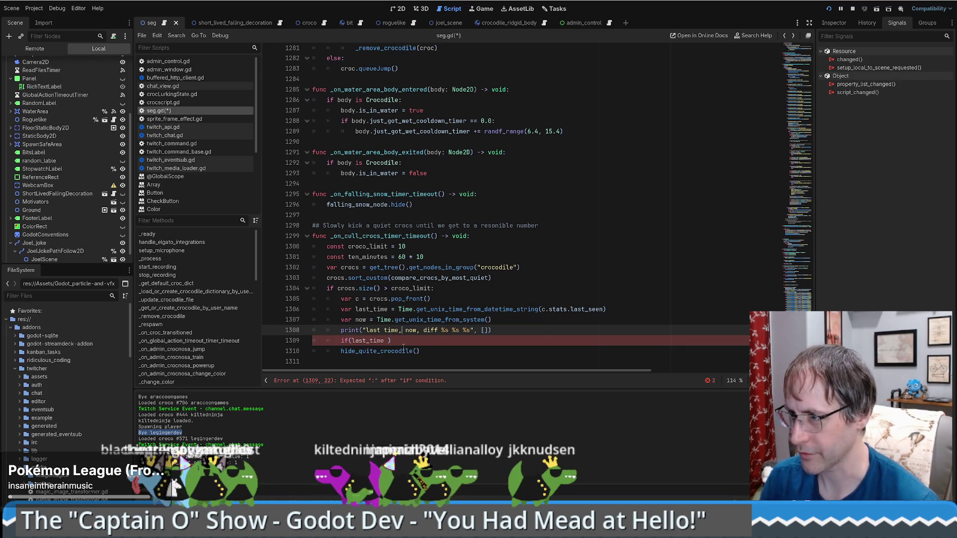
{"action": "type", "text": "%"}
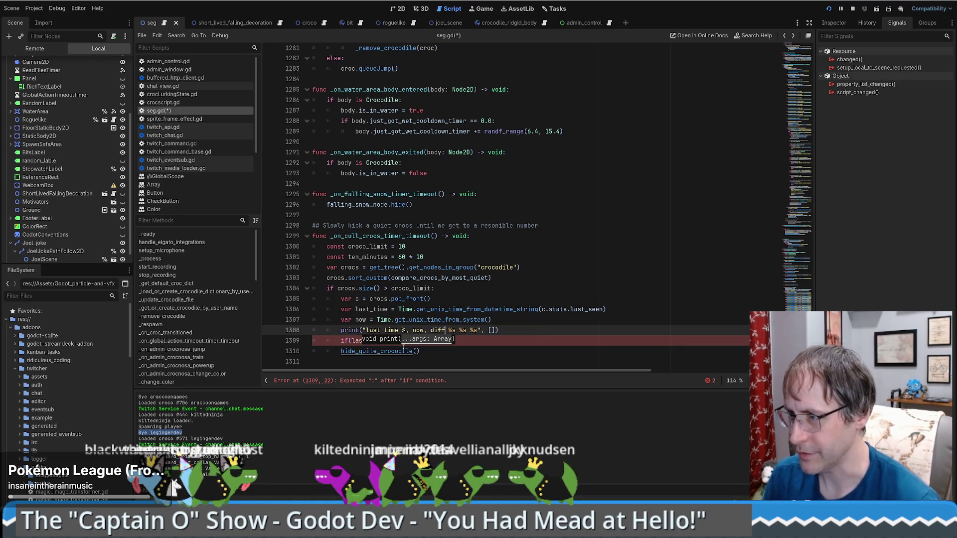
{"action": "type", "text": "s"}
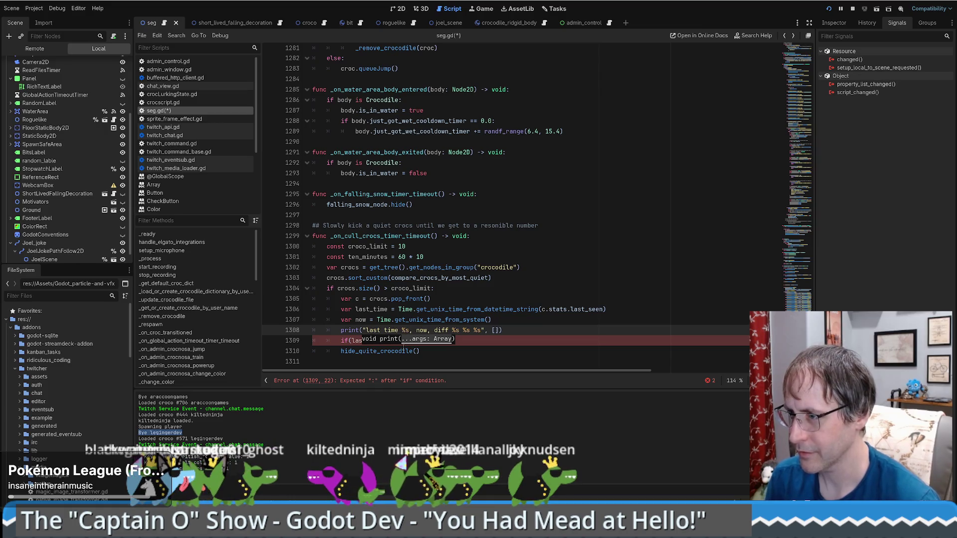
Step: Remove the old combined print line and the broken if line
{"action": "left_click", "coordinate": [513, 318]}
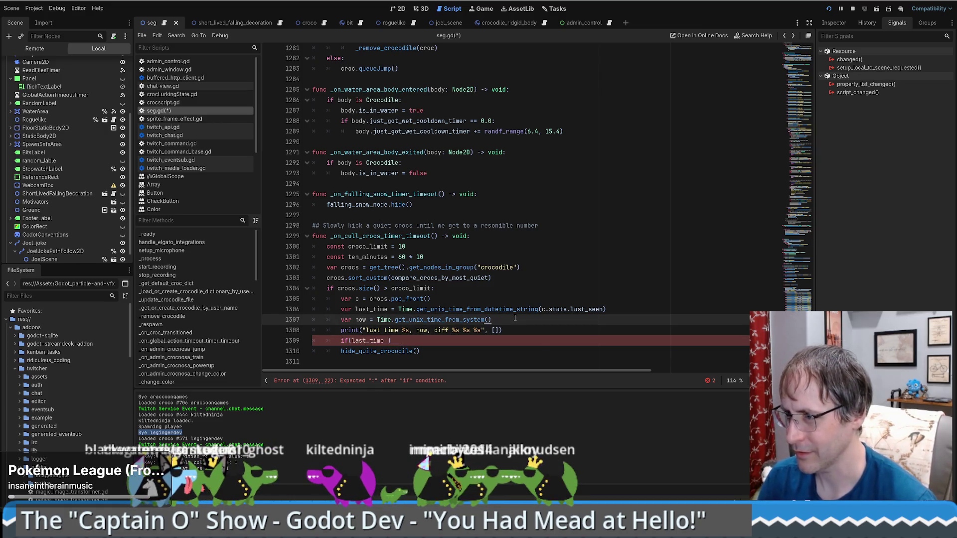
{"action": "key", "text": "Return"}
{"action": "type", "text": "print(\"last time %s\"last_time"}
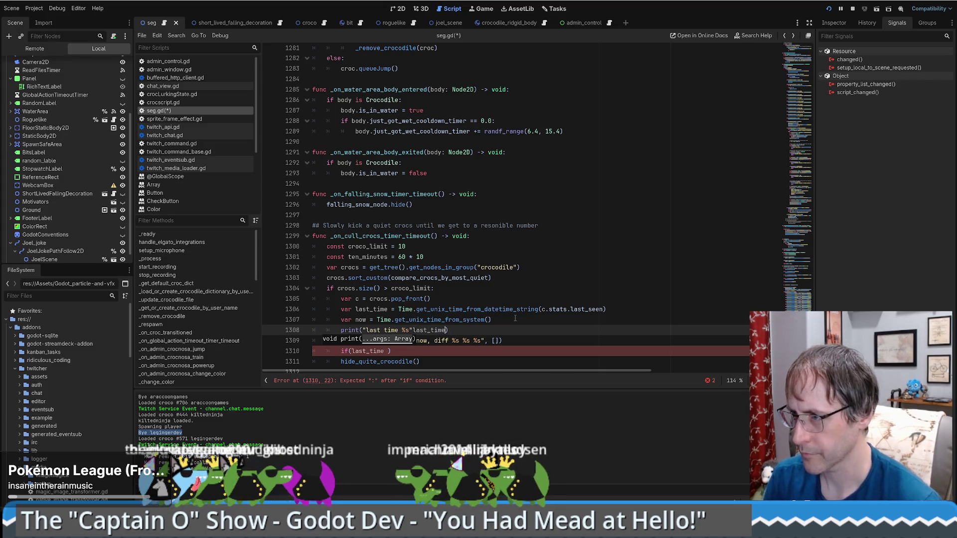
{"action": "key", "text": "ctrl+Left"}
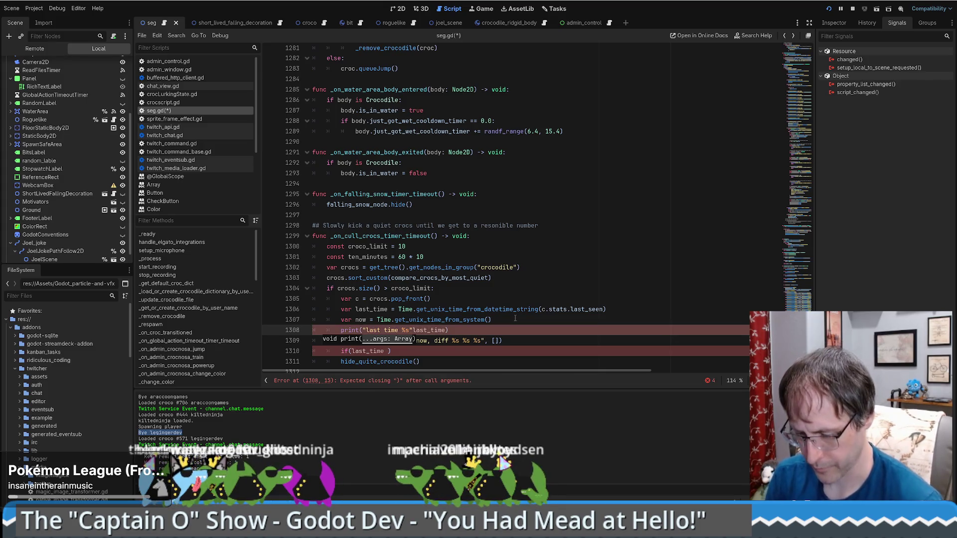
{"action": "left_click_drag", "start_coordinate": [543, 330], "coordinate": [548, 341]}
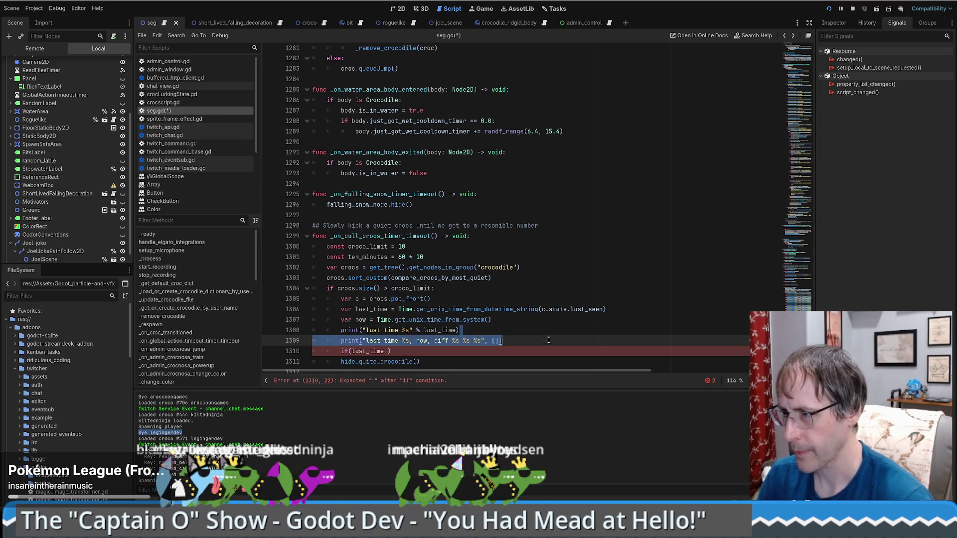
{"action": "key", "text": "BackSpace"}
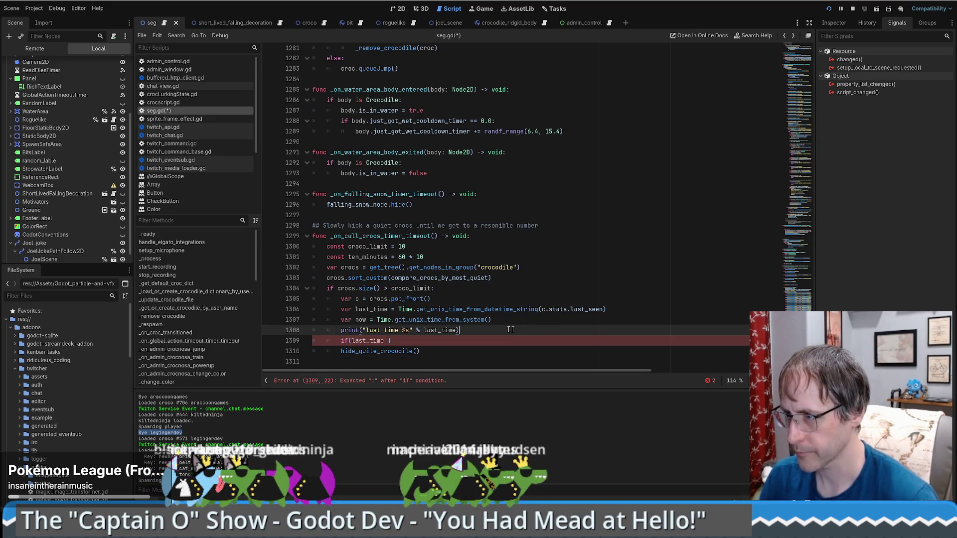
{"action": "key", "text": "shift+Down"}
{"action": "key", "text": "BackSpace"}
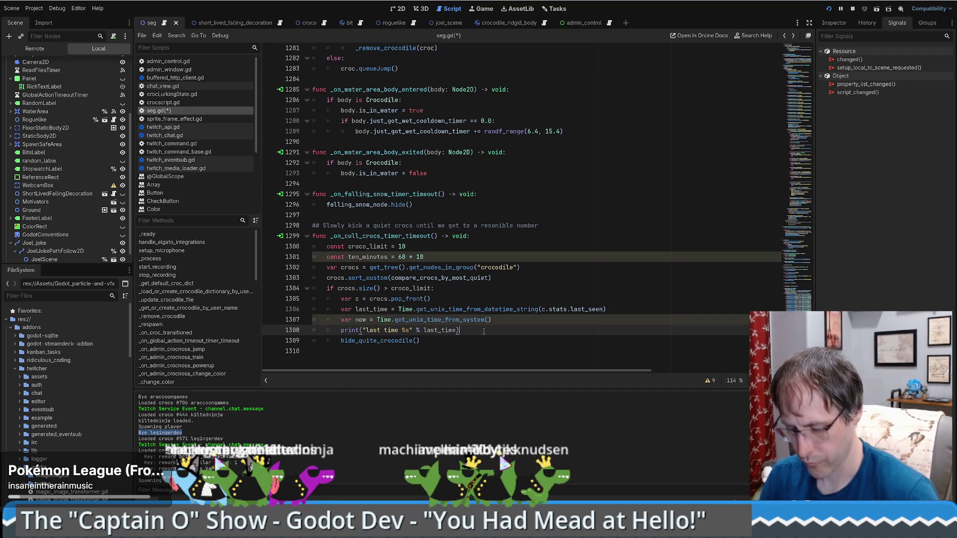
Step: Duplicate the print into 'now' and 'diff' lines, with diff printing now - last_time
{"action": "key", "text": "ctrl+shift+d"}
{"action": "key", "text": "ctrl+shift+d"}
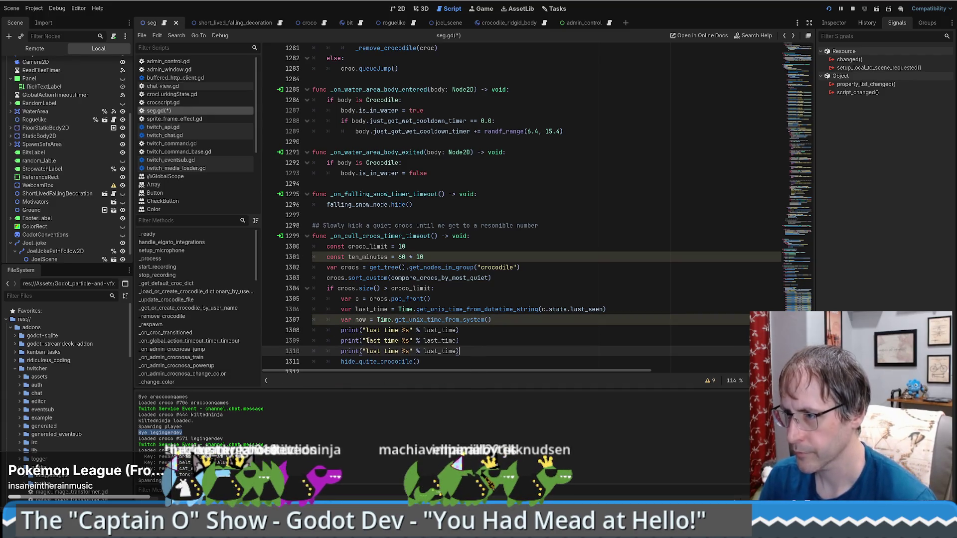
{"action": "left_click_drag", "start_coordinate": [399, 341], "coordinate": [366, 340]}
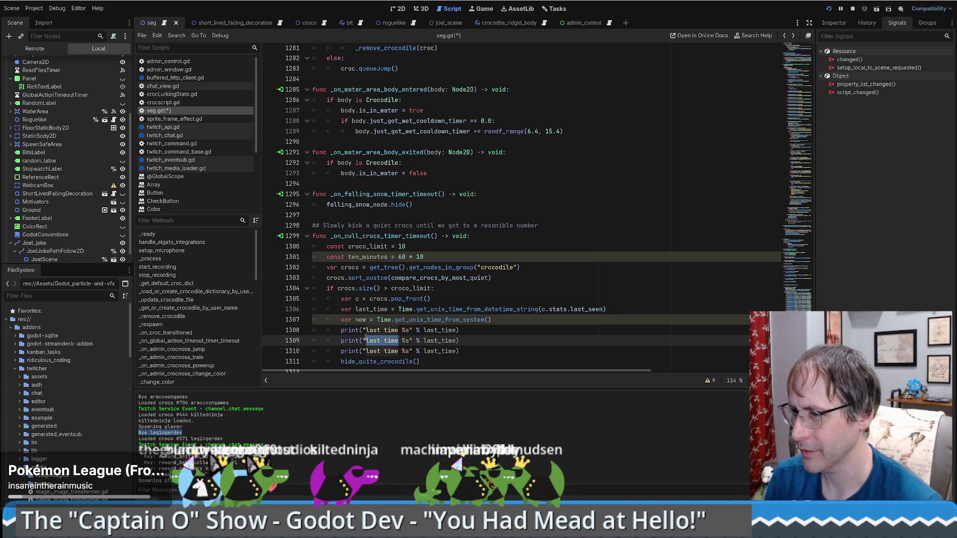
{"action": "type", "text": "now"}
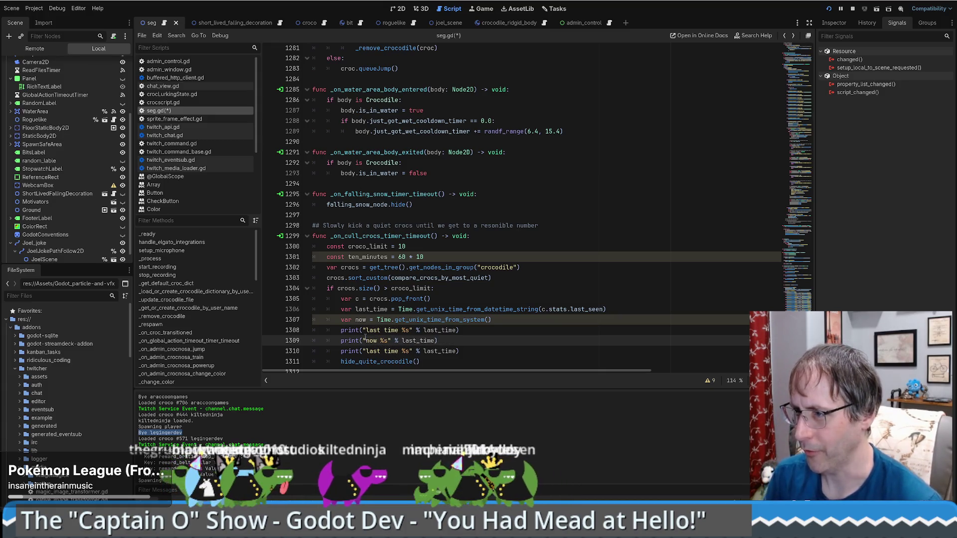
{"action": "left_click", "coordinate": [365, 341]}
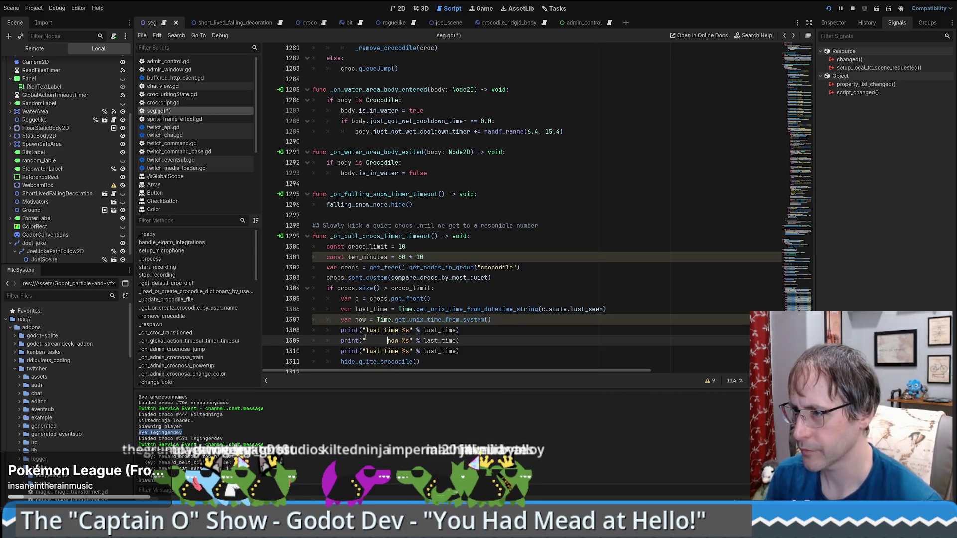
{"action": "key", "text": "End"}
{"action": "key", "text": "BackSpace"}
{"action": "key", "text": "BackSpace"}
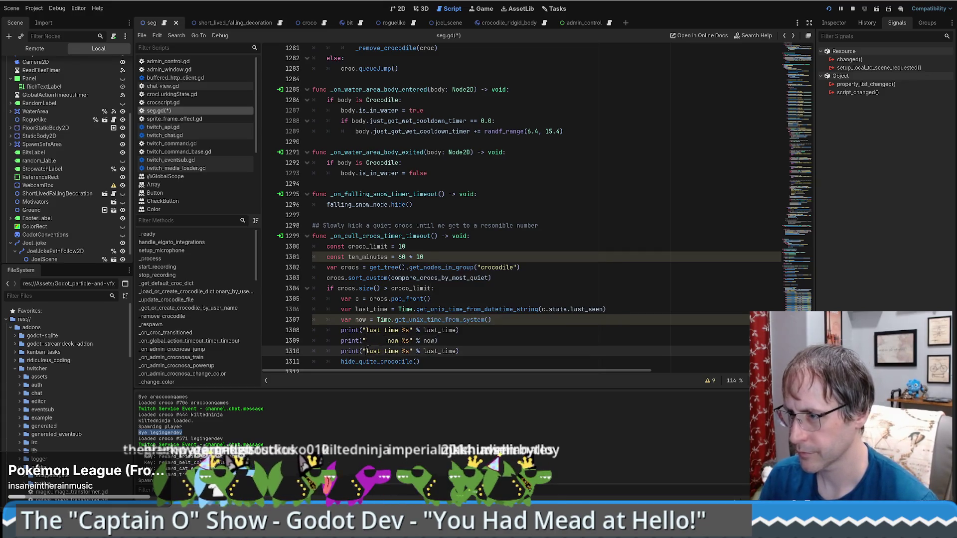
{"action": "left_click_drag", "start_coordinate": [367, 350], "coordinate": [399, 351]}
{"action": "type", "text": "diff"}
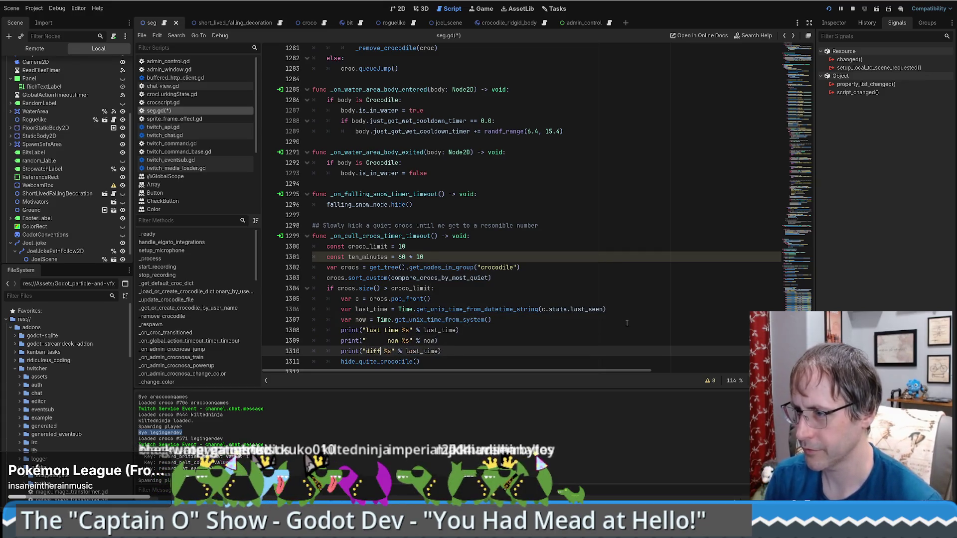
{"action": "key", "text": "End"}
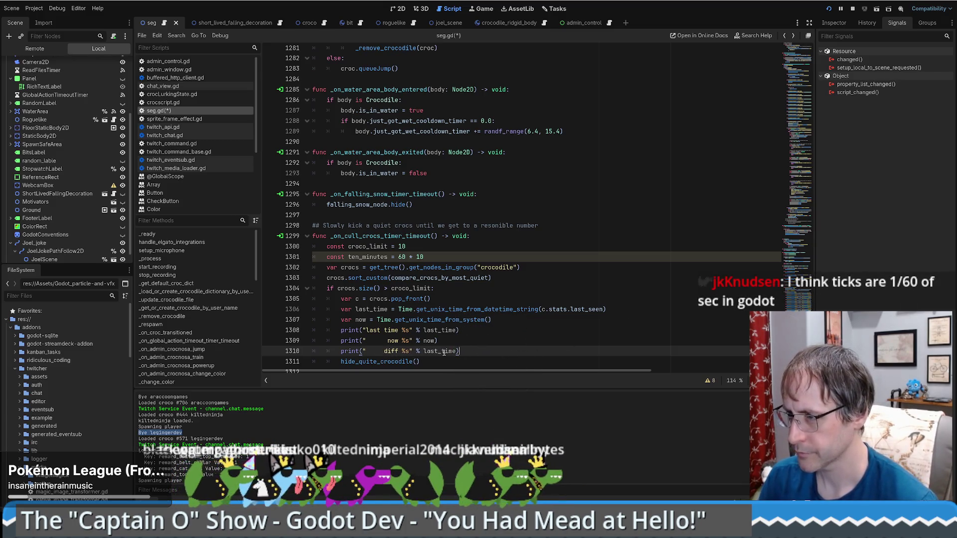
{"action": "key", "text": "ctrl+Left"}
{"action": "key", "text": "ctrl+Left"}
{"action": "type", "text": "now -"}
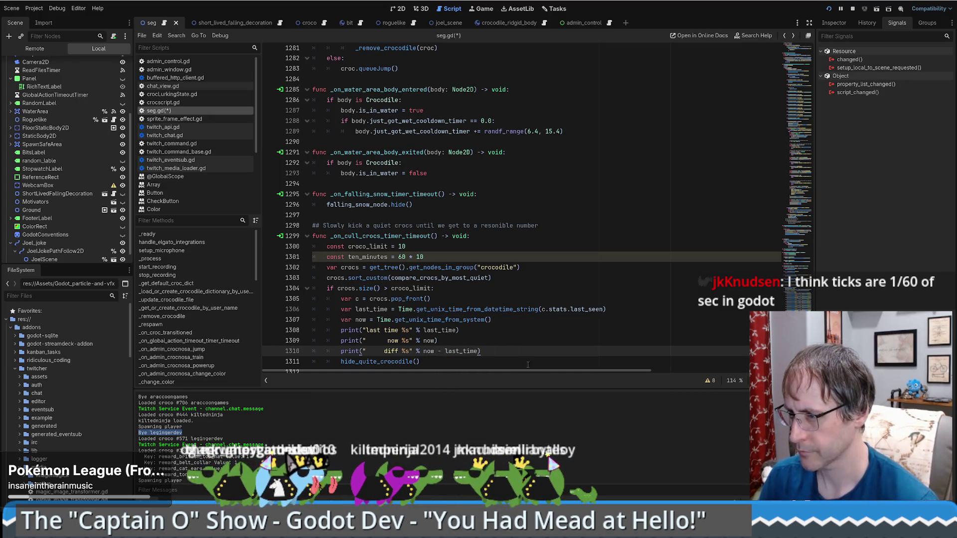
Step: Add a '10' print of ten_minutes and save seg.gd
{"action": "scroll", "coordinate": [513, 342], "scroll_direction": "down", "scroll_amount": 1}
{"action": "left_click_drag", "start_coordinate": [498, 333], "coordinate": [498, 341]}
{"action": "key", "text": "ctrl+c"}
{"action": "left_click", "coordinate": [498, 341]}
{"action": "key", "text": "ctrl+v"}
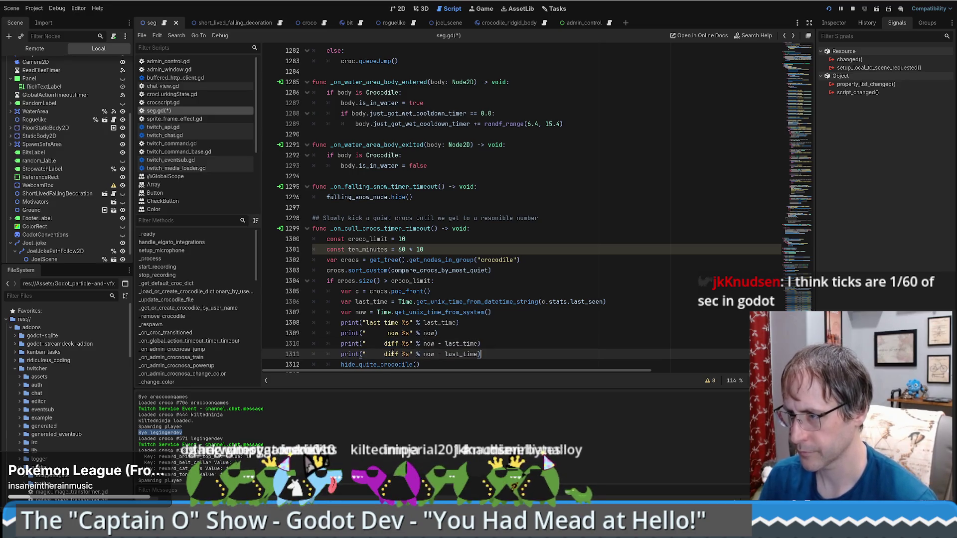
{"action": "double_click", "coordinate": [391, 354]}
{"action": "type", "text": "10"}
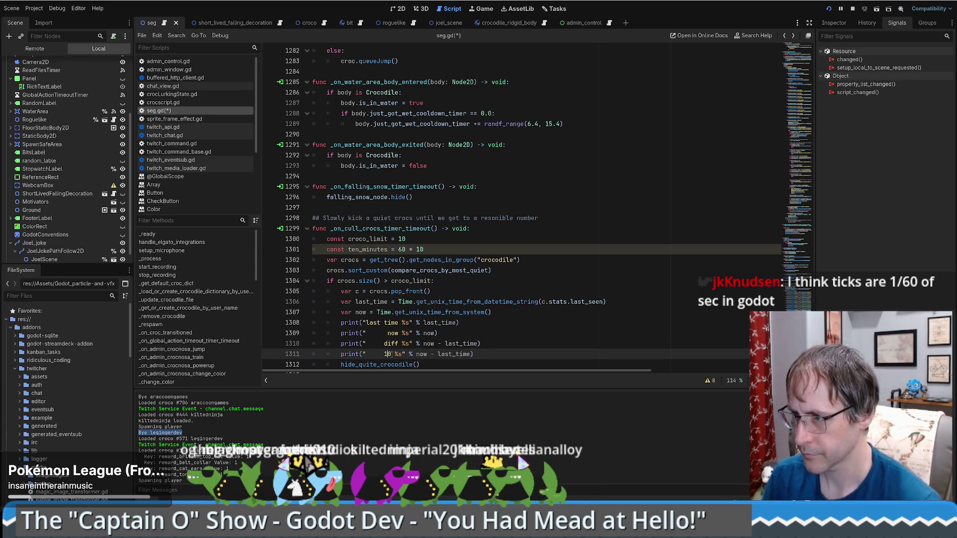
{"action": "left_click_drag", "start_coordinate": [423, 354], "coordinate": [479, 354]}
{"action": "type", "text": "ten_minutes"}
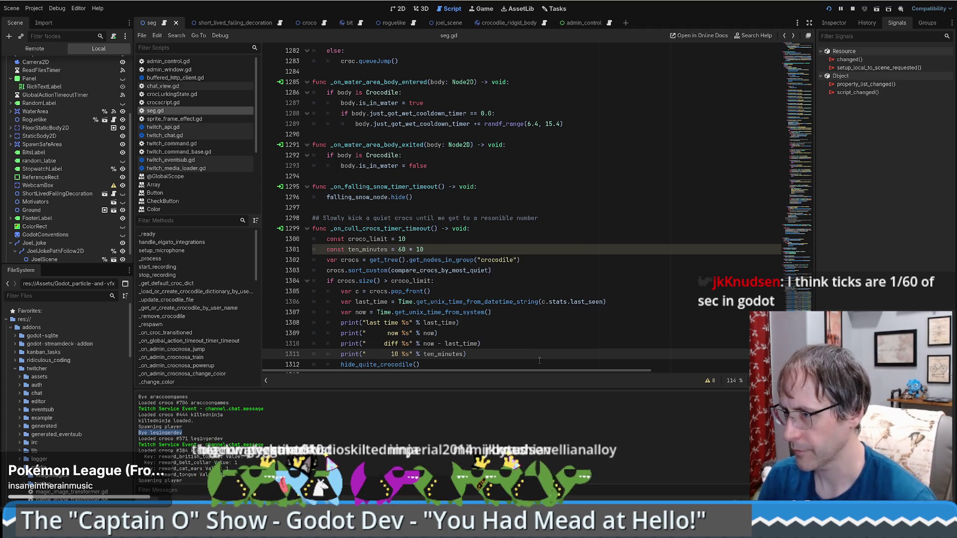
{"action": "key", "text": "ctrl+s"}
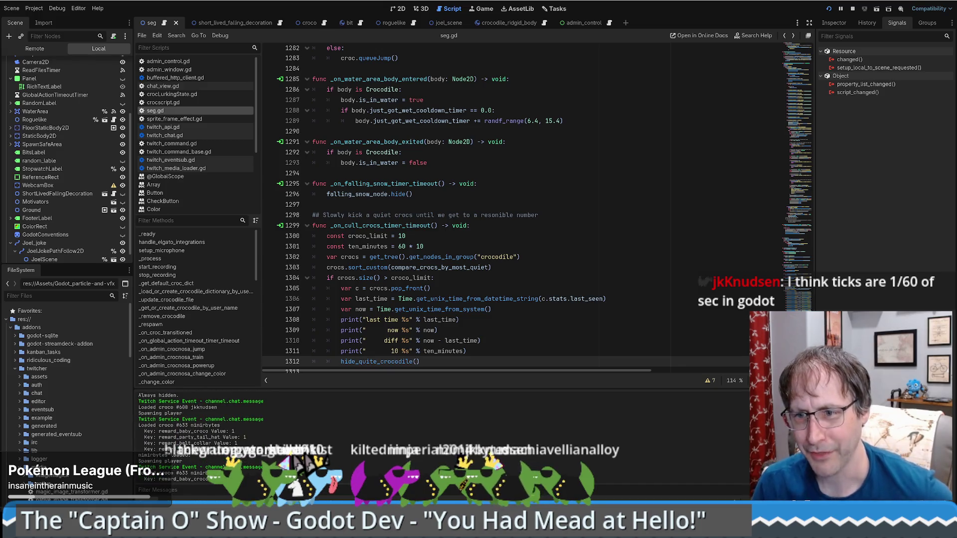
{"action": "left_click", "coordinate": [473, 246]}
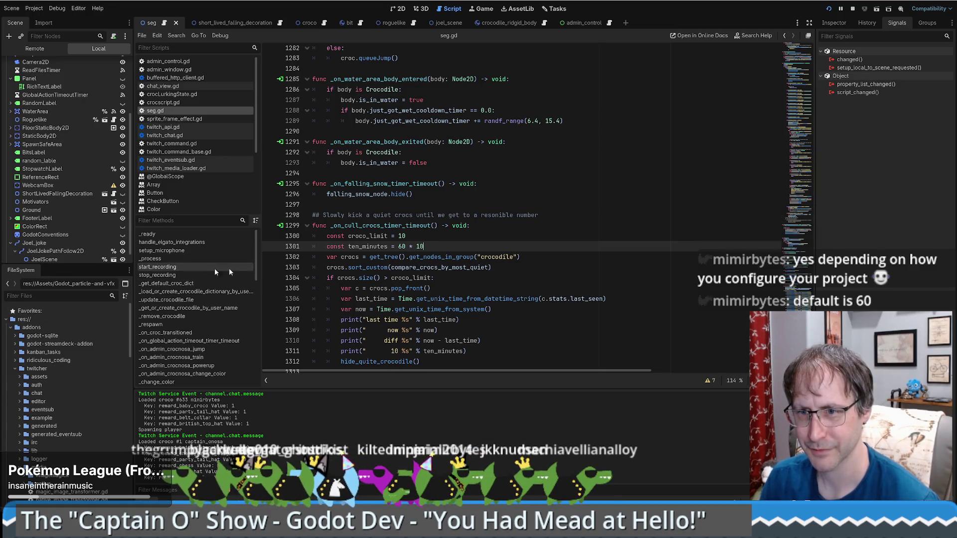
{"action": "left_click", "coordinate": [451, 264]}
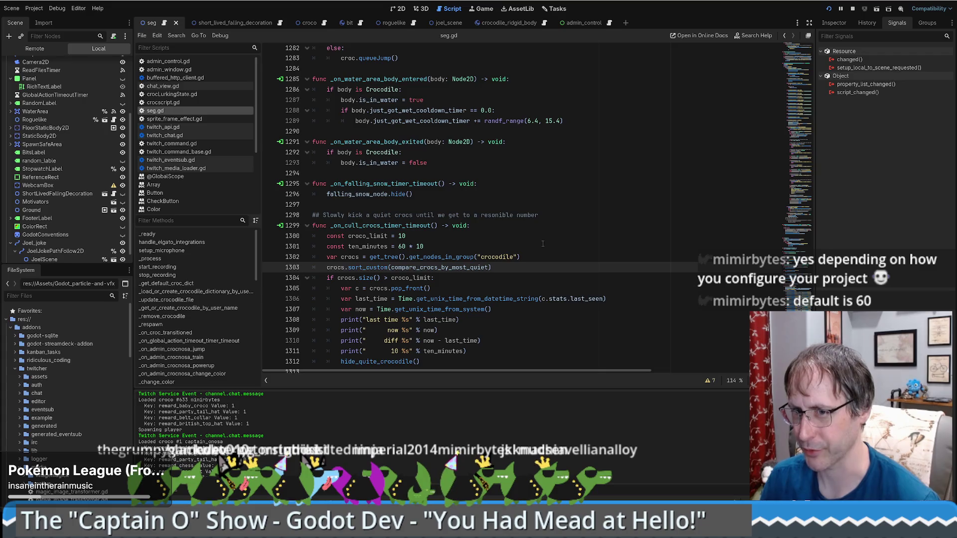
{"action": "scroll", "coordinate": [547, 243], "scroll_direction": "down", "scroll_amount": 1}
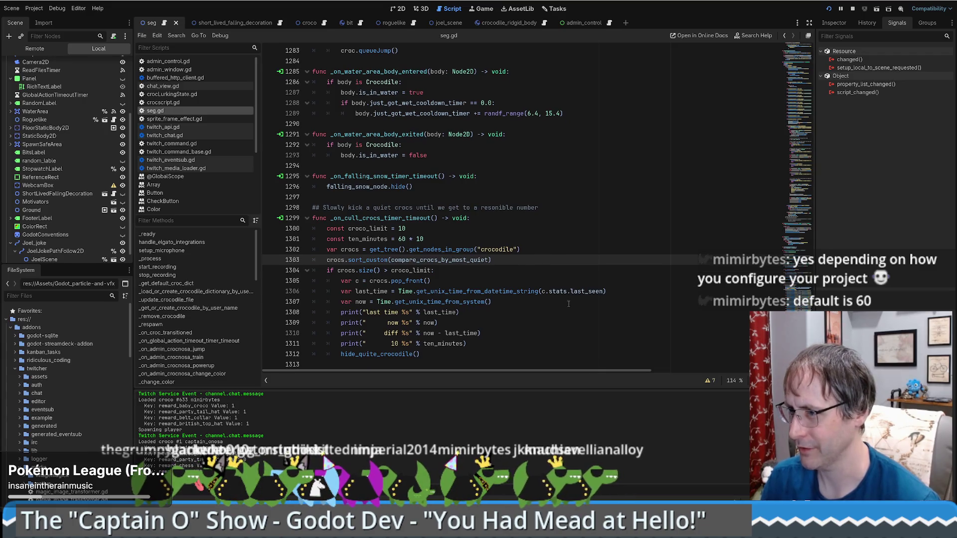
{"action": "left_click", "coordinate": [491, 302]}
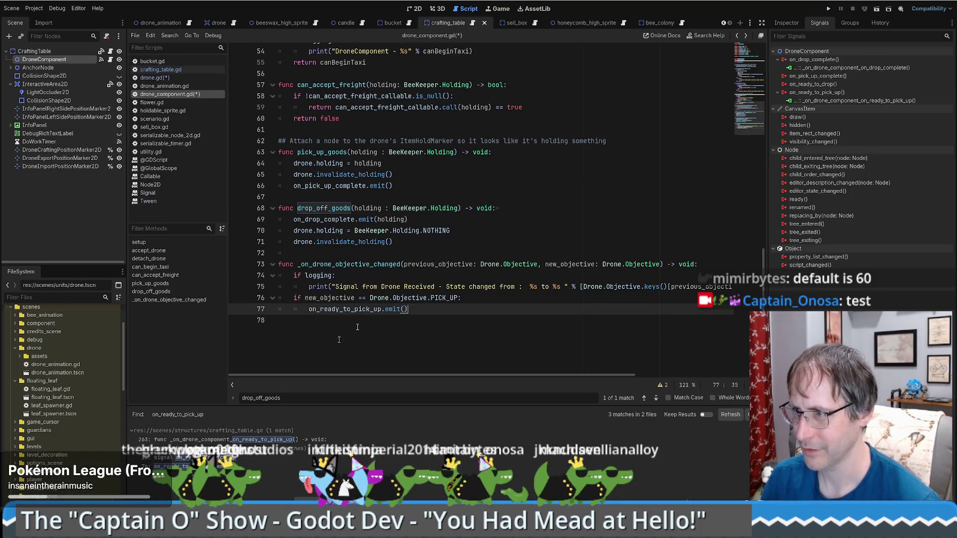
Step: Copy the drop_off_goods name from drone_component.gd onto drone.gd line 159
{"action": "left_click", "coordinate": [498, 253]}
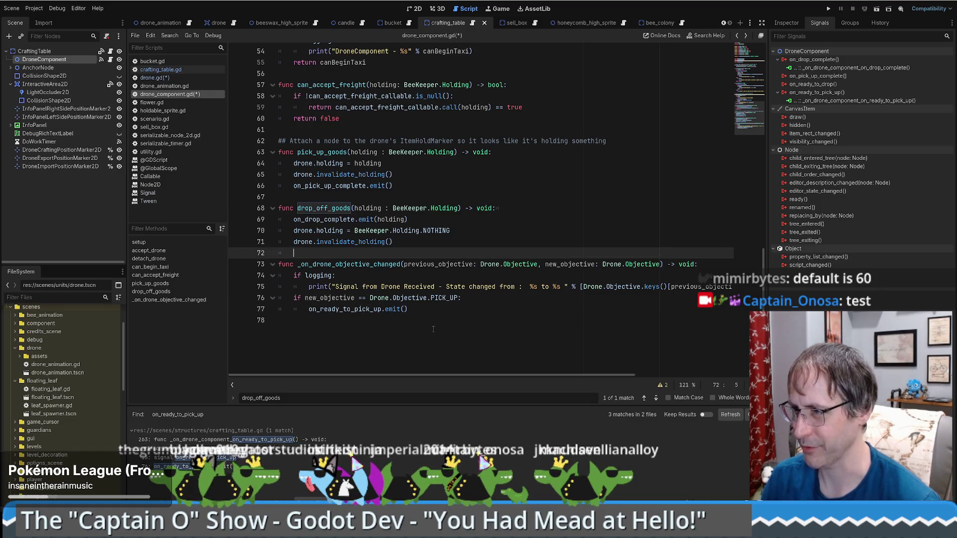
{"action": "left_click", "coordinate": [504, 208]}
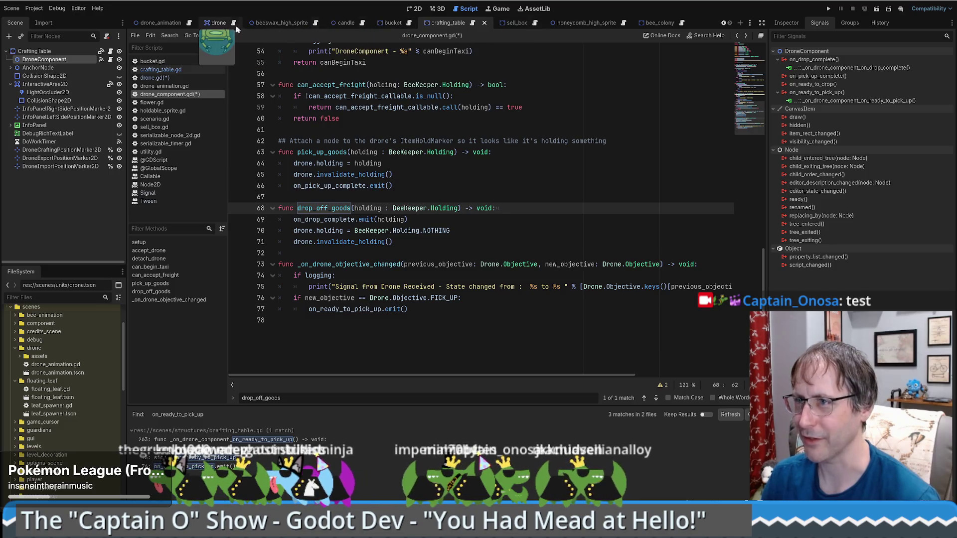
{"action": "key", "text": "alt+Left"}
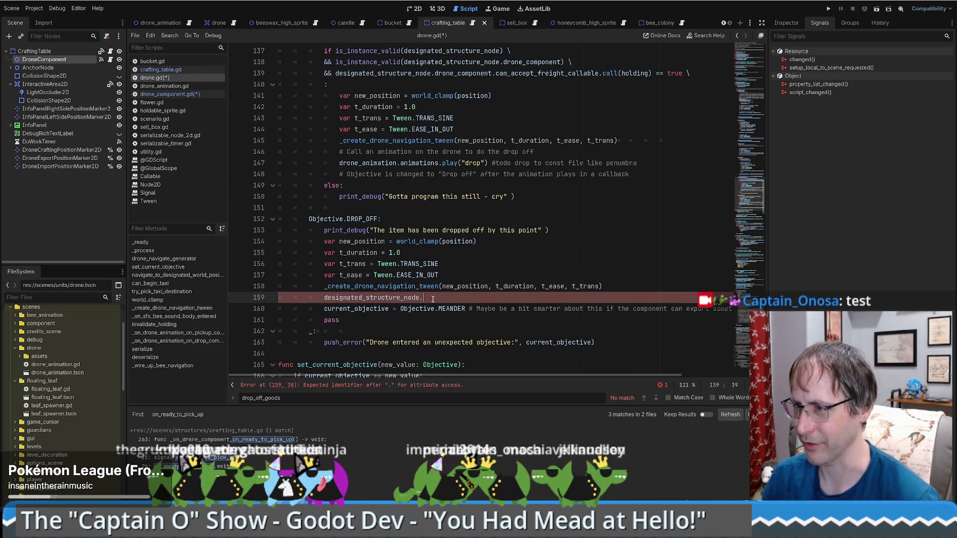
{"action": "key", "text": "alt+Right"}
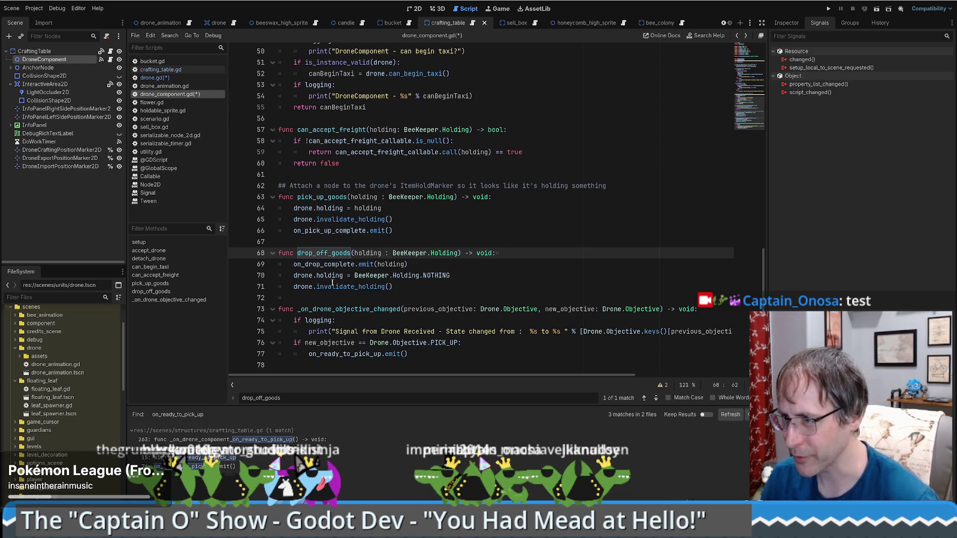
{"action": "double_click", "coordinate": [321, 252]}
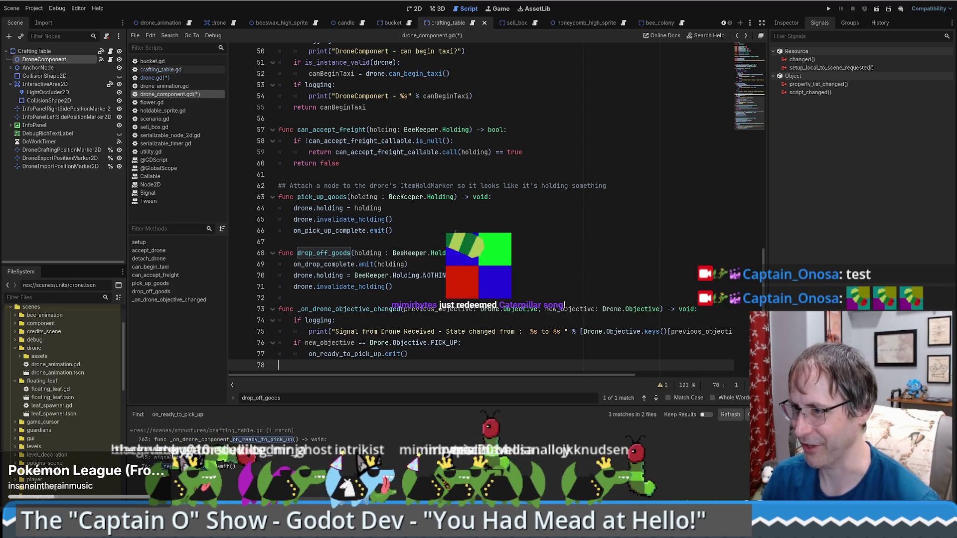
{"action": "key", "text": "alt+Left"}
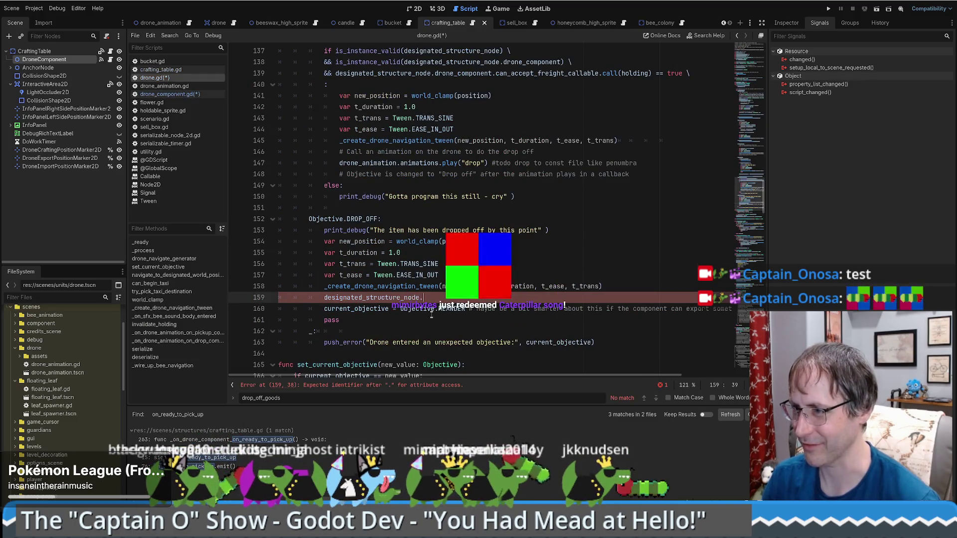
Step: Give the call the holding argument and save drone.gd
{"action": "type", "text": "("}
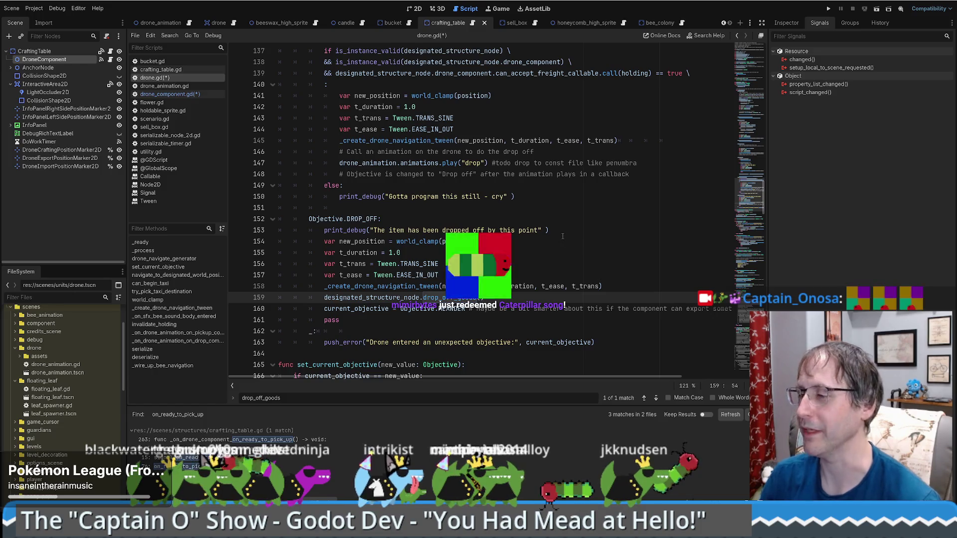
{"action": "type", "text": "holding"}
{"action": "key", "text": "Return"}
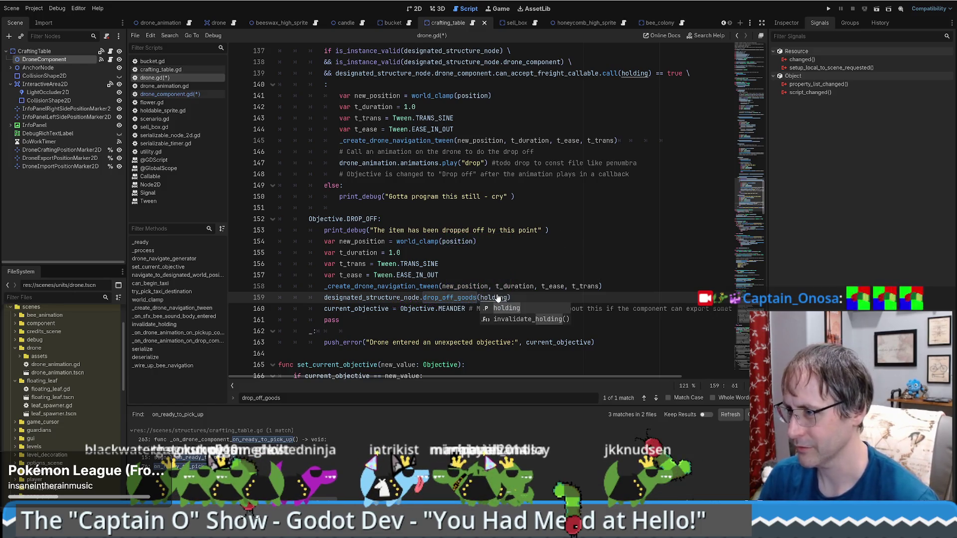
{"action": "left_click", "coordinate": [491, 298], "text": "ctrl"}
{"action": "scroll", "coordinate": [508, 275], "scroll_direction": "down", "scroll_amount": 20}
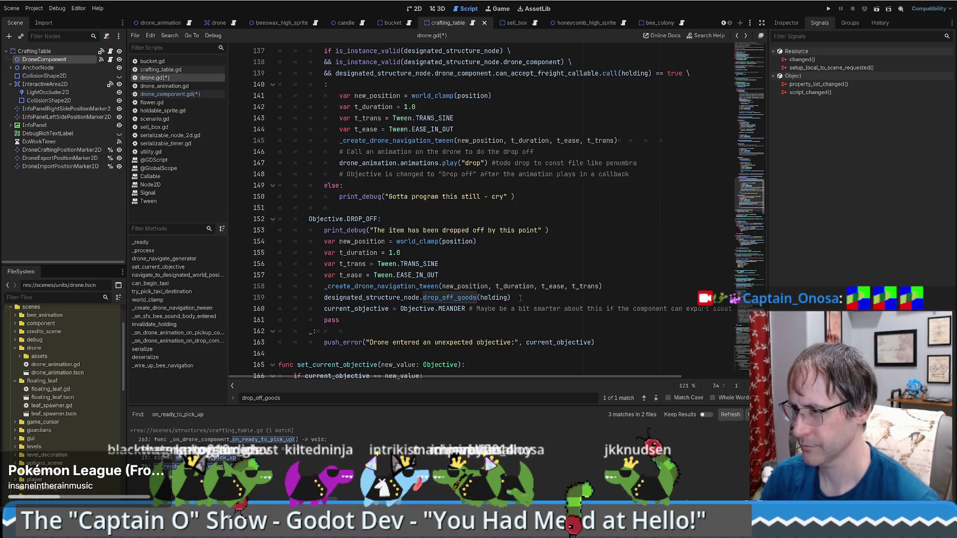
{"action": "left_click", "coordinate": [520, 299]}
{"action": "key", "text": "ctrl+s"}
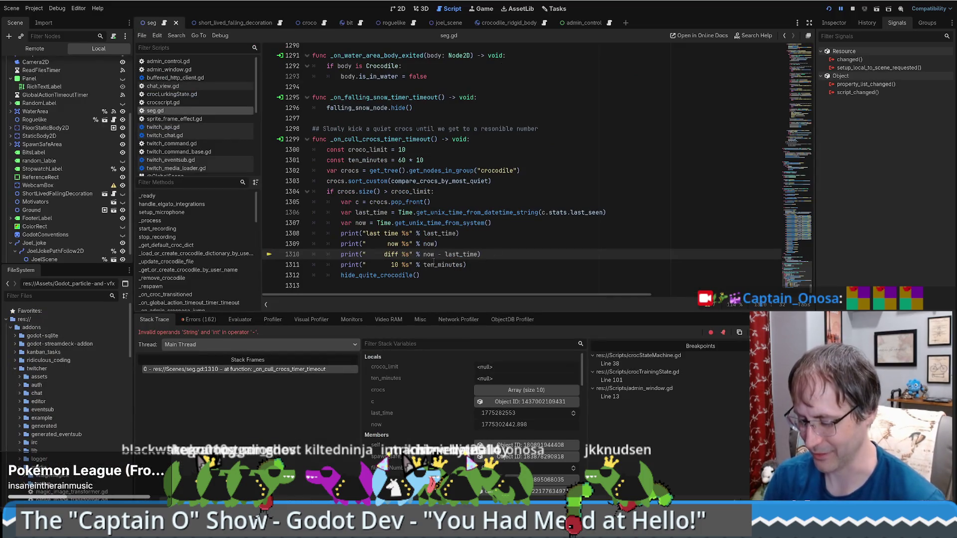
Step: Open a parenthesis before now - last_time on line 1310, then restart the project
{"action": "type", "text": "("}
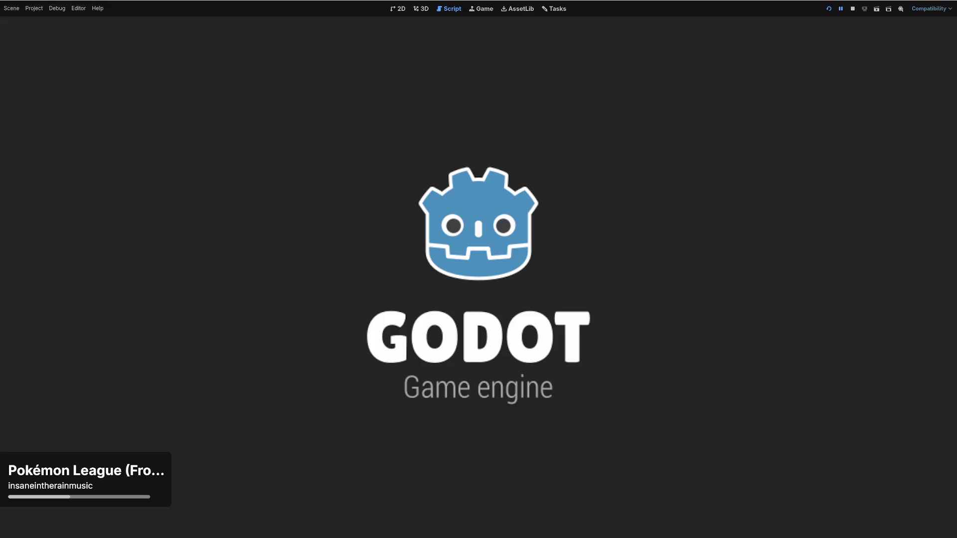
{"action": "left_click", "coordinate": [852, 9]}
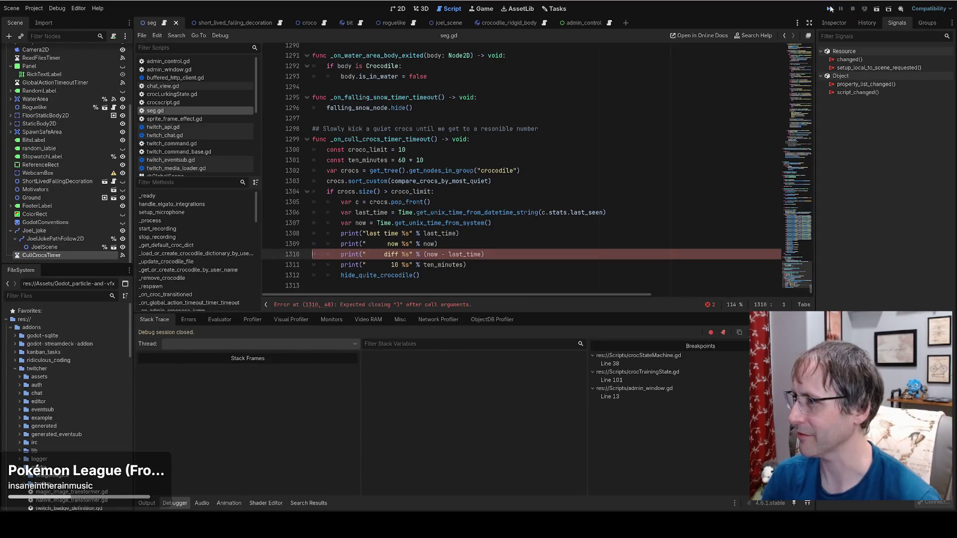
{"action": "left_click", "coordinate": [830, 9]}
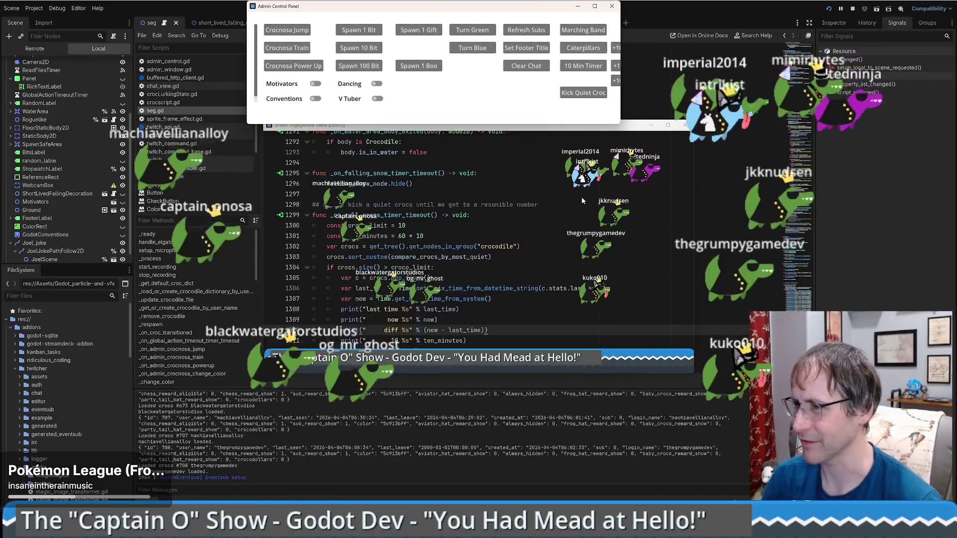
Step: Move the game overlay and Admin Control Panel behind the editor
{"action": "left_click", "coordinate": [626, 135]}
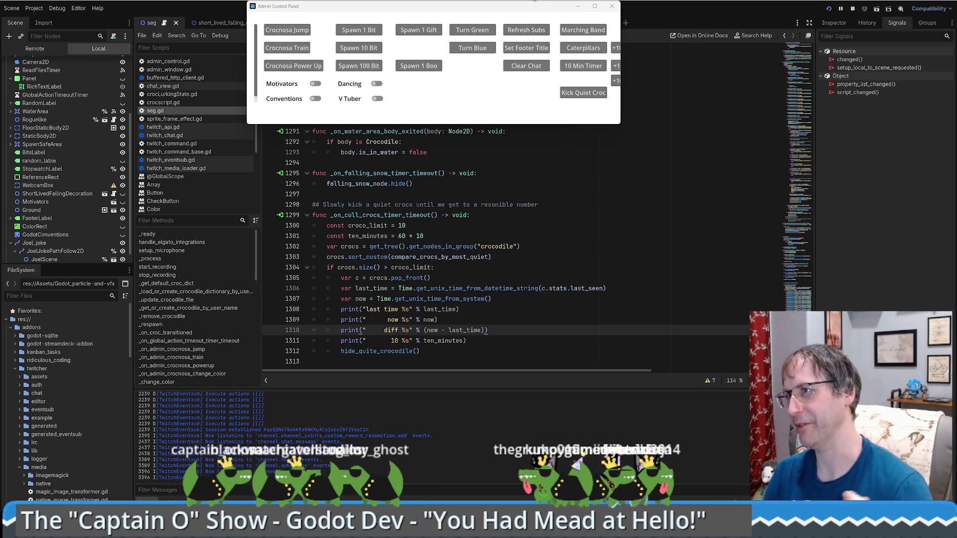
{"action": "key", "text": "alt+Tab"}
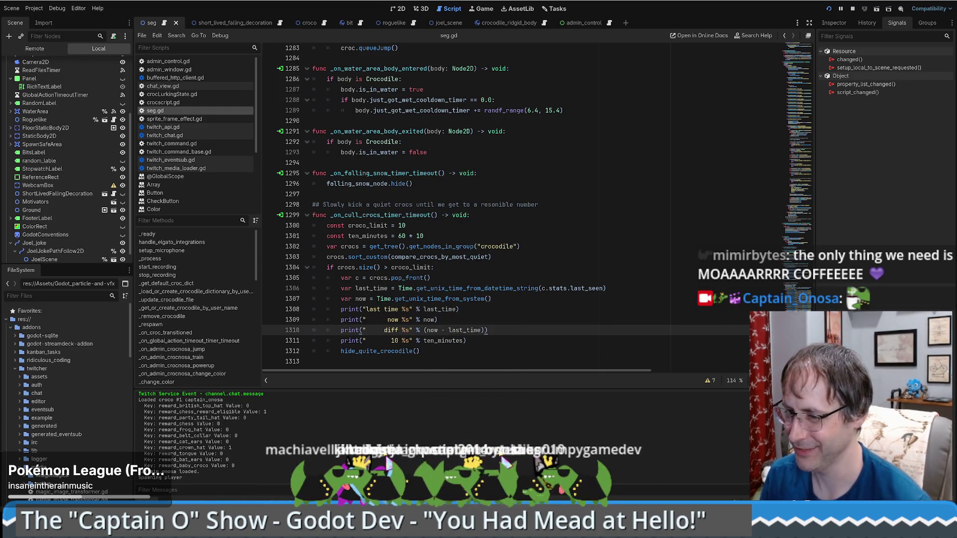
{"action": "scroll", "coordinate": [313, 461], "scroll_direction": "up", "scroll_amount": 3}
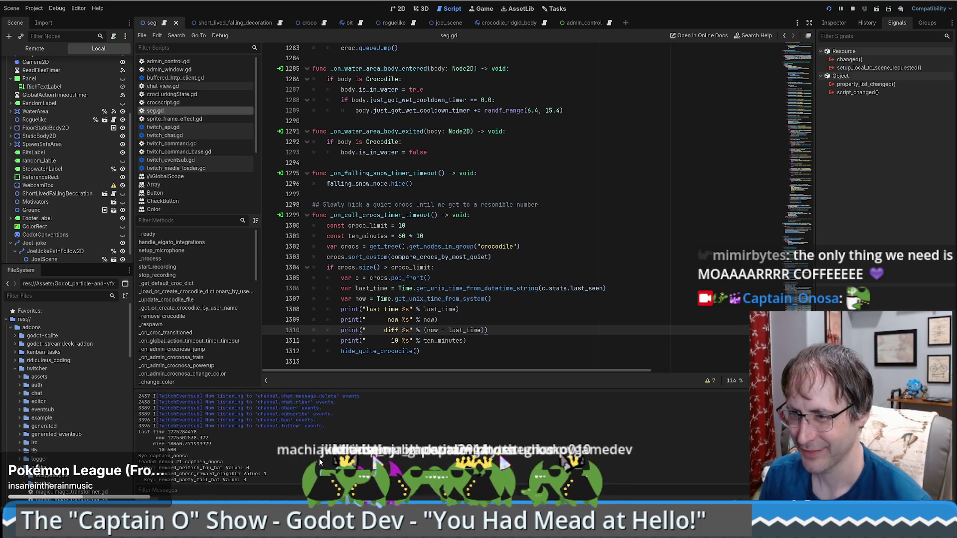
{"action": "scroll", "coordinate": [319, 458], "scroll_direction": "down", "scroll_amount": 5}
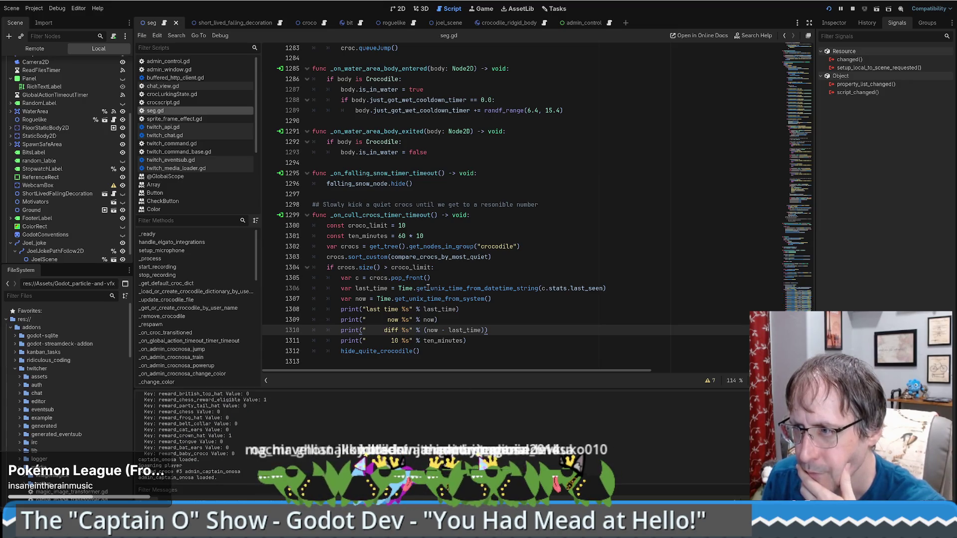
{"action": "mouse_move", "coordinate": [423, 288]}
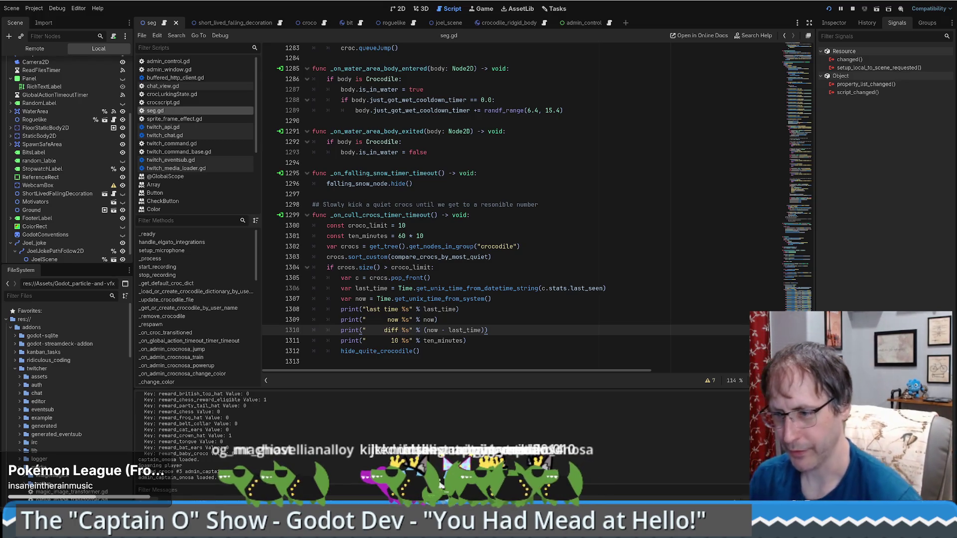
{"action": "left_click", "coordinate": [178, 484]}
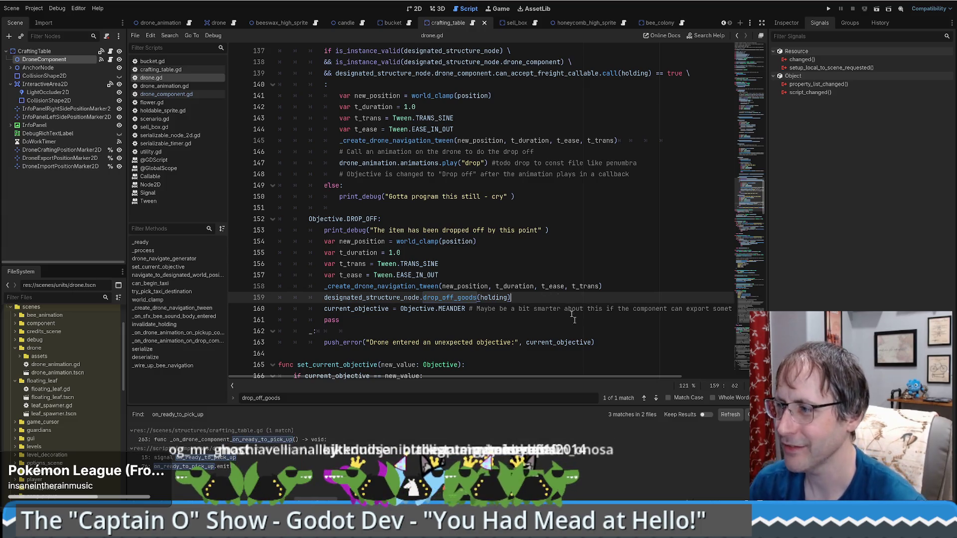
Step: Playtest the game and stop it after the drop_off_goods error
{"action": "mouse_move", "coordinate": [373, 298]}
{"action": "left_mouse_down"}
{"action": "mouse_move", "coordinate": [503, 309]}
{"action": "mouse_move", "coordinate": [512, 296]}
{"action": "left_mouse_up"}
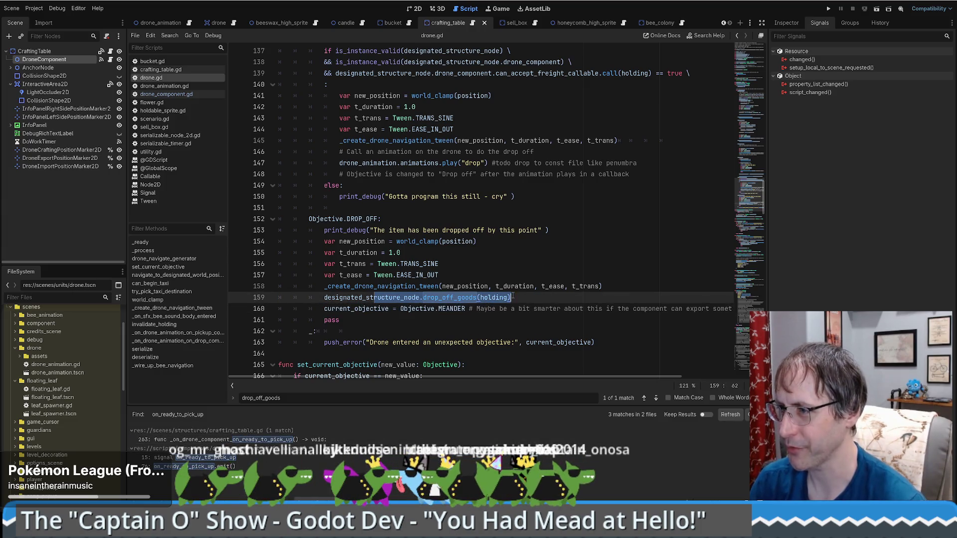
{"action": "left_click", "coordinate": [519, 297]}
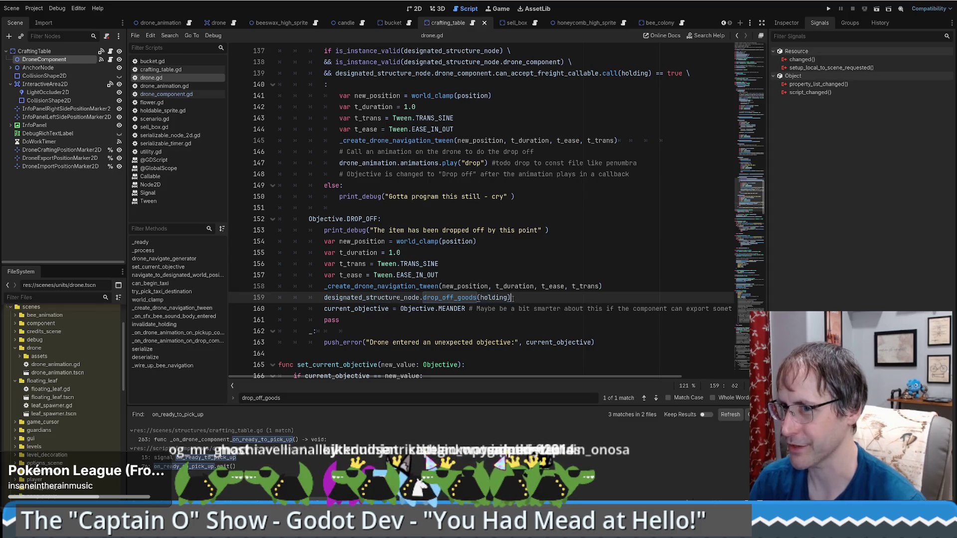
{"action": "key", "text": "F5"}
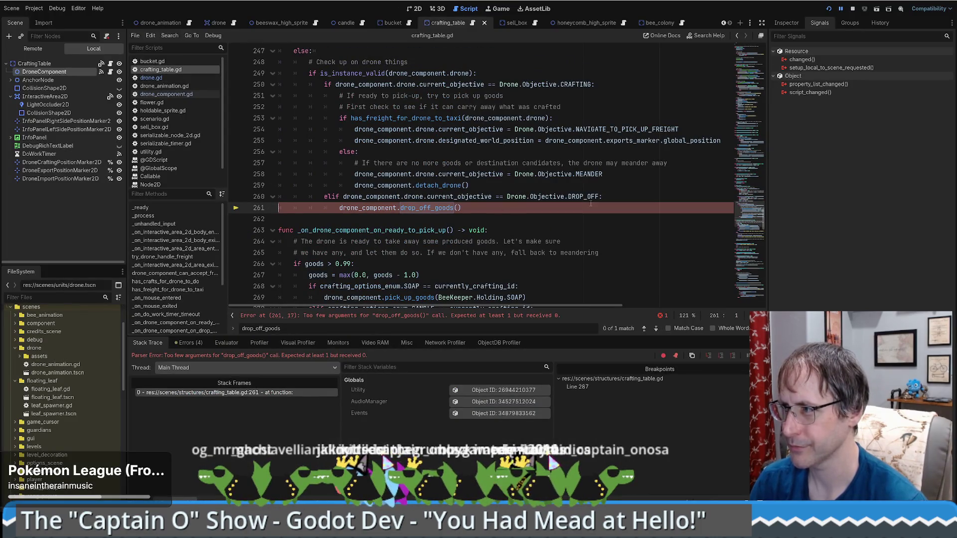
{"action": "left_click", "coordinate": [853, 9]}
Step: Delete the obsolete elif DROP_OFF branch at lines 260–261 of crafting_table.gd
{"action": "scroll", "coordinate": [578, 211], "scroll_direction": "up", "scroll_amount": 6}
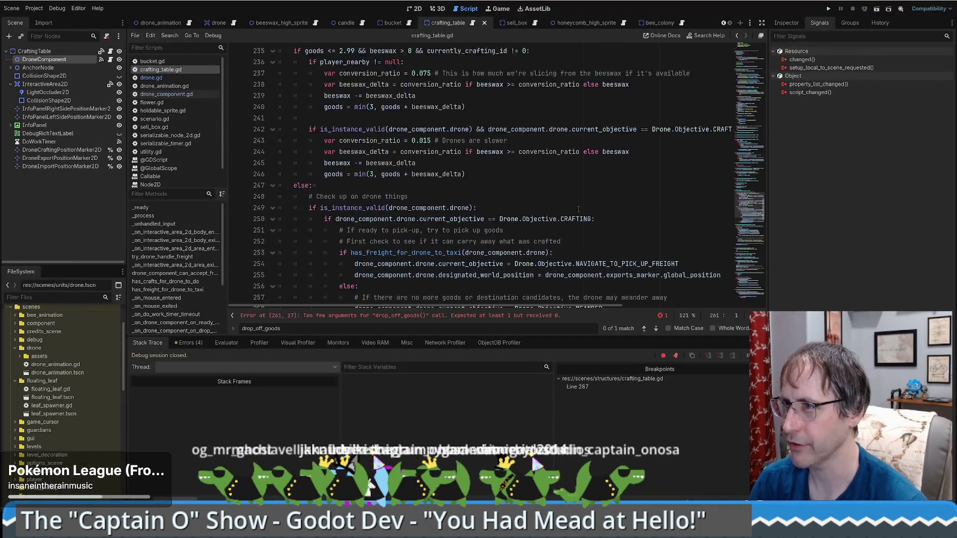
{"action": "scroll", "coordinate": [560, 208], "scroll_direction": "down", "scroll_amount": 7}
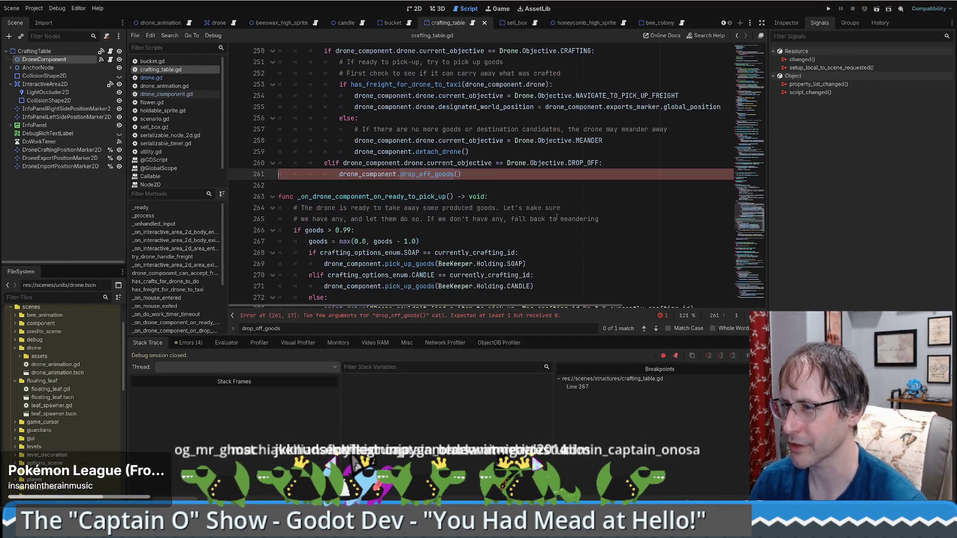
{"action": "scroll", "coordinate": [556, 217], "scroll_direction": "up", "scroll_amount": 1}
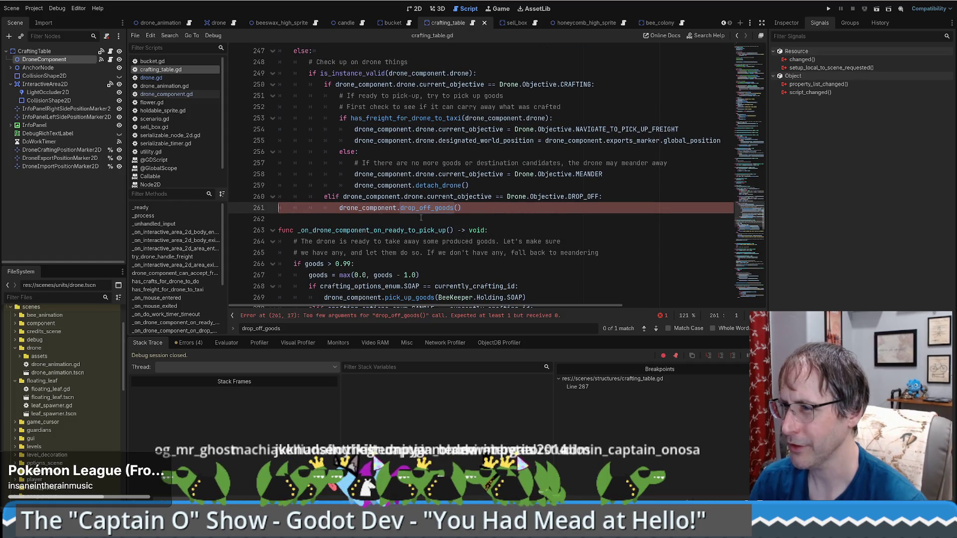
{"action": "left_click_drag", "start_coordinate": [496, 187], "coordinate": [501, 209]}
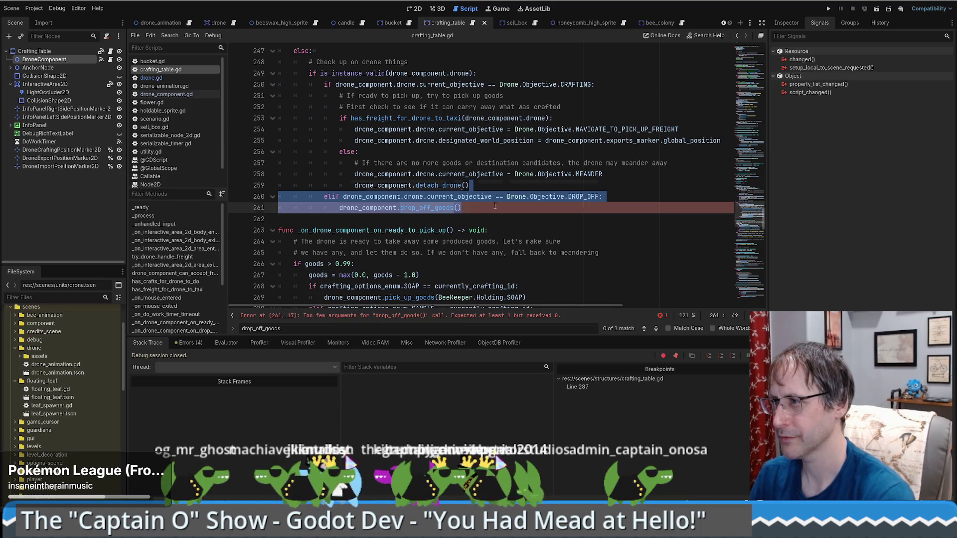
{"action": "key", "text": "BackSpace"}
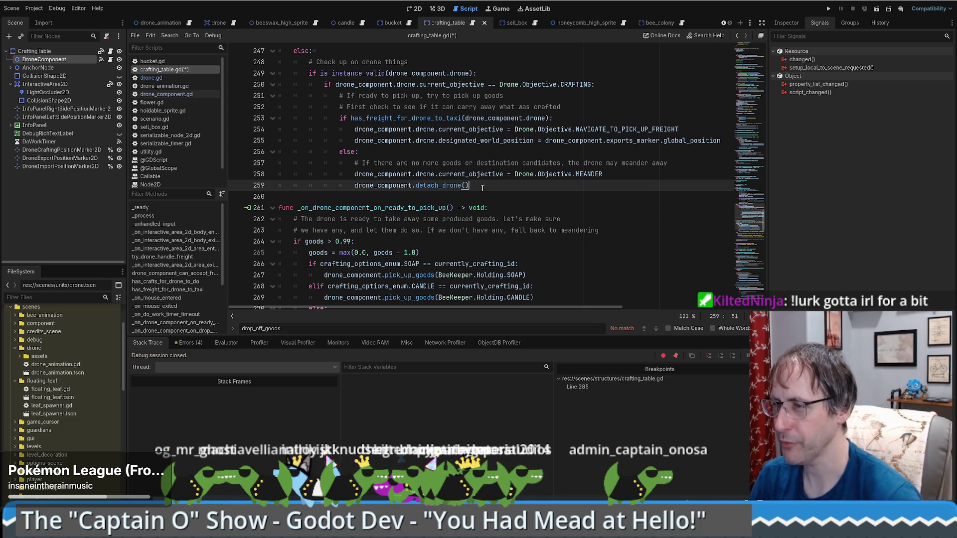
{"action": "key", "text": "ctrl+z"}
{"action": "key", "text": "BackSpace"}
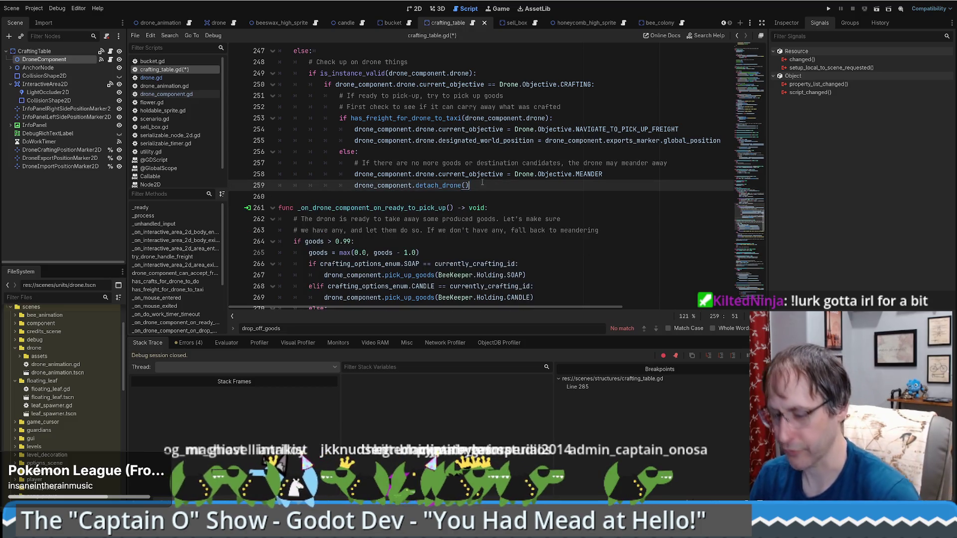
{"action": "key", "text": "ctrl+s"}
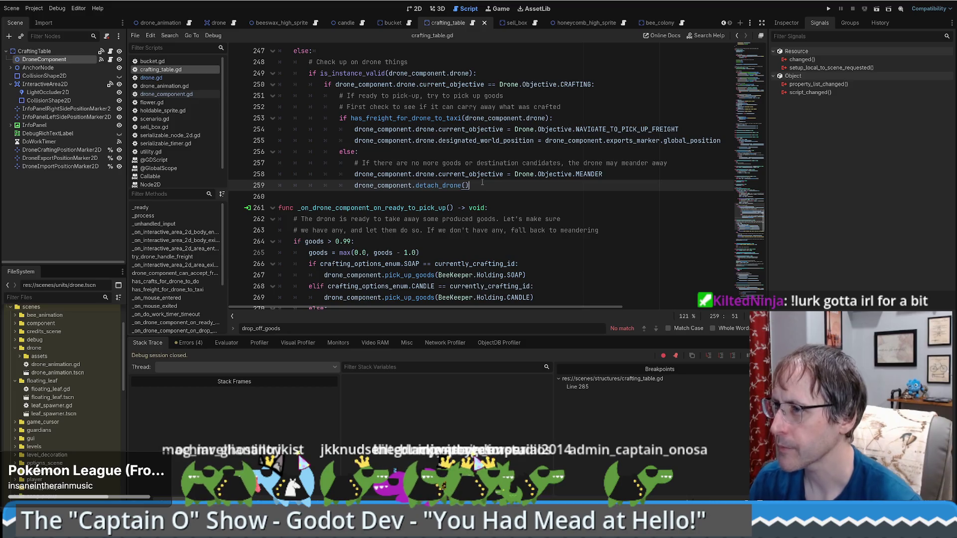
{"action": "key", "text": "ctrl+z"}
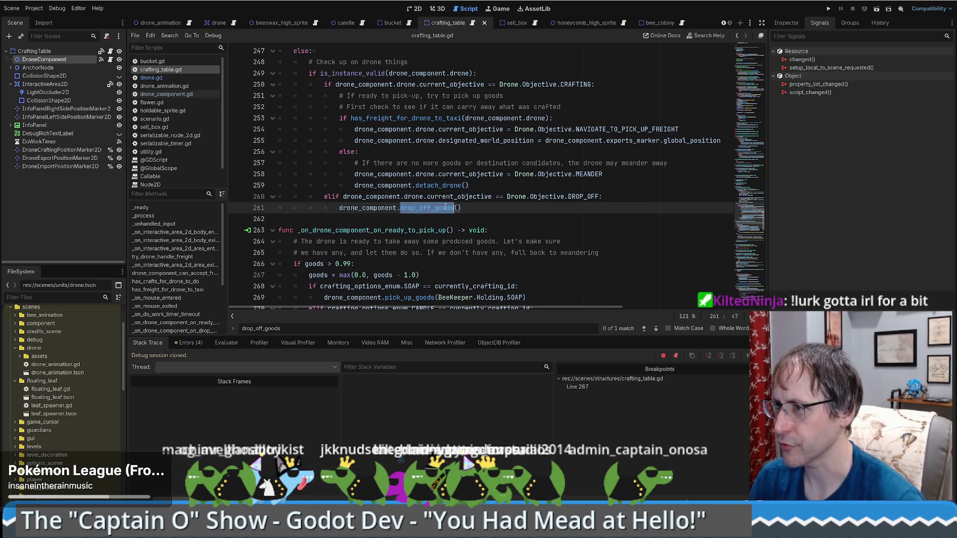
{"action": "left_click_drag", "start_coordinate": [492, 186], "coordinate": [464, 207]}
{"action": "key", "text": "BackSpace"}
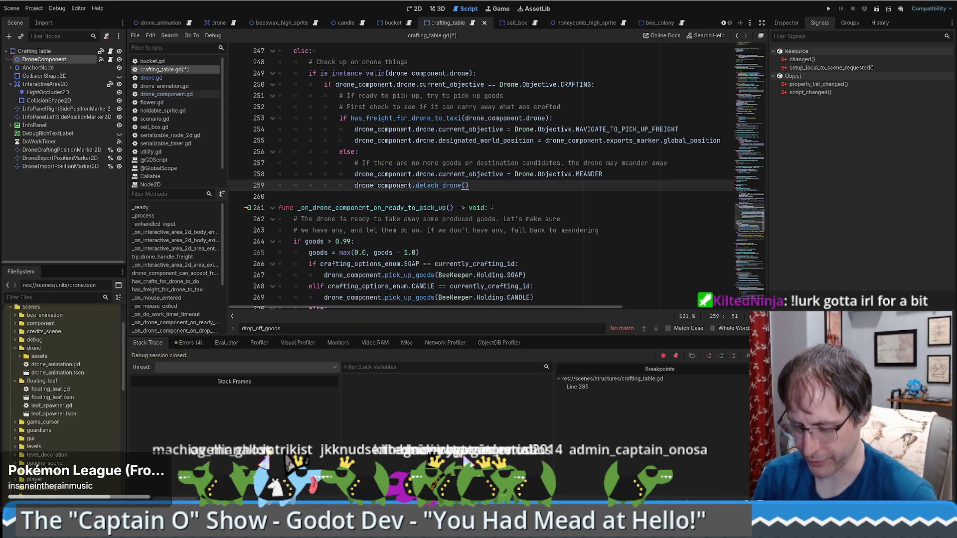
Step: Find drop_off_goods in all files, open both matches, and launch the game
{"action": "key", "text": "ctrl+shift+f"}
{"action": "type", "text": "drop_off_goods"}
{"action": "key", "text": "Return"}
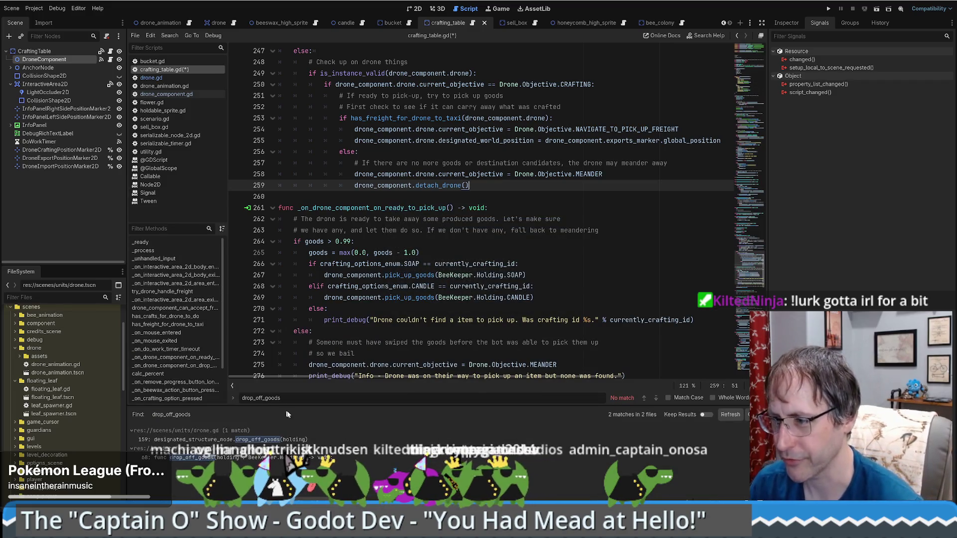
{"action": "left_click", "coordinate": [267, 442]}
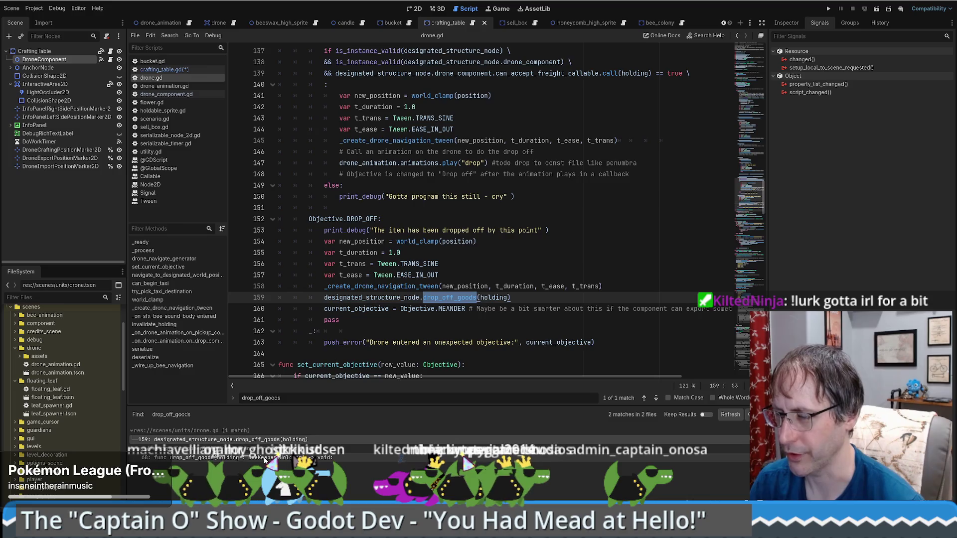
{"action": "left_click", "coordinate": [209, 457]}
{"action": "left_click", "coordinate": [498, 264]}
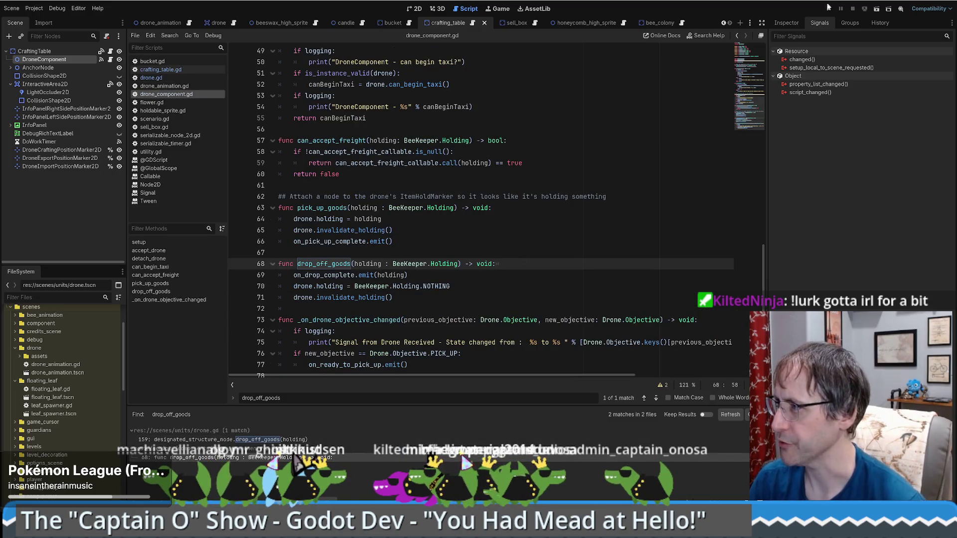
{"action": "key", "text": "F5"}
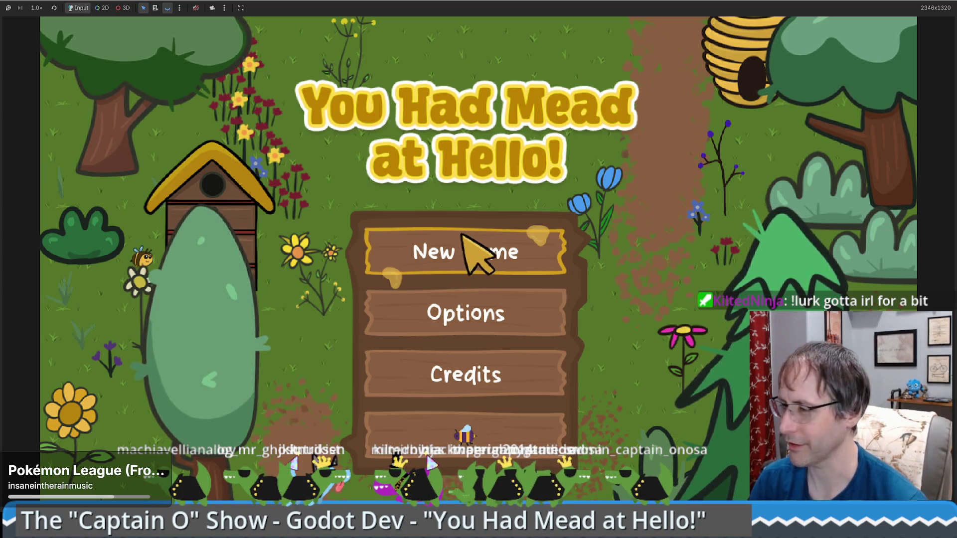
Step: Start a new game and place a honey extractor and two crafting tables
{"action": "left_click", "coordinate": [476, 423]}
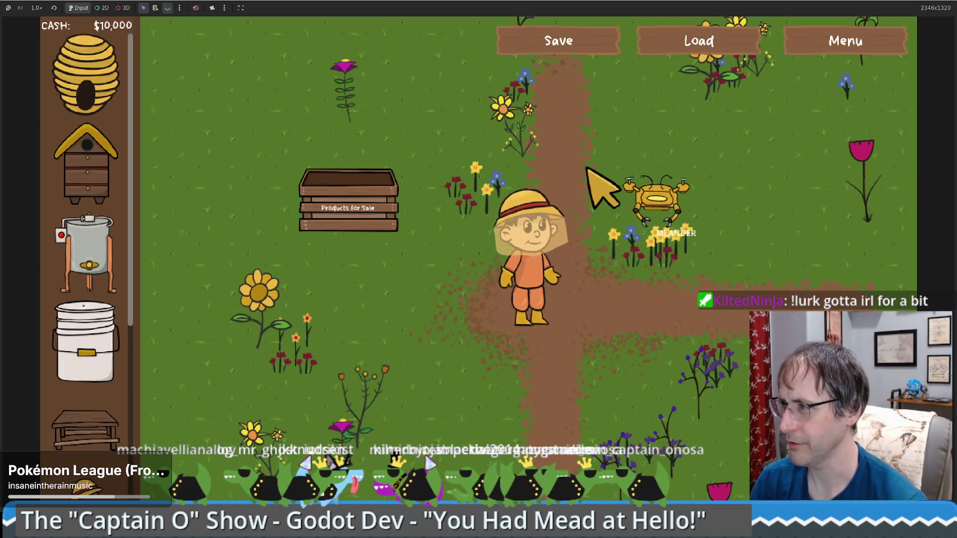
{"action": "left_click_drag", "start_coordinate": [100, 284], "coordinate": [582, 427]}
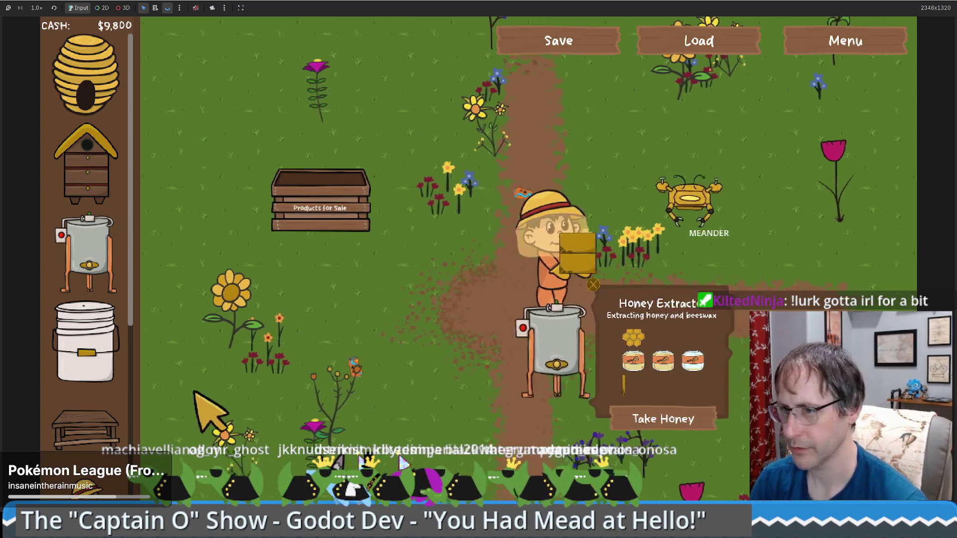
{"action": "mouse_move", "coordinate": [85, 429]}
{"action": "left_mouse_down"}
{"action": "mouse_move", "coordinate": [662, 260]}
{"action": "mouse_move", "coordinate": [722, 273]}
{"action": "mouse_move", "coordinate": [678, 273]}
{"action": "left_mouse_up"}
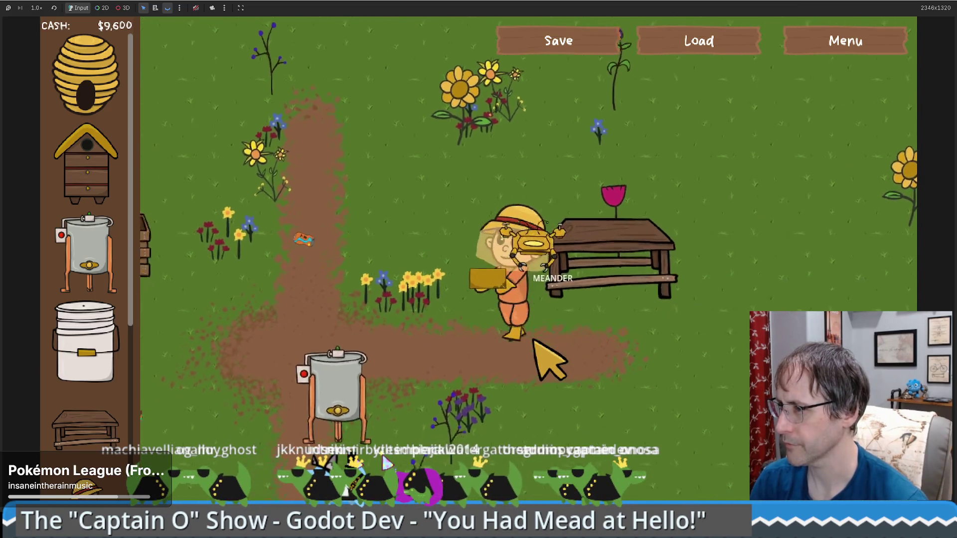
{"action": "mouse_move", "coordinate": [86, 429]}
{"action": "left_mouse_down"}
{"action": "mouse_move", "coordinate": [681, 319]}
{"action": "mouse_move", "coordinate": [695, 296]}
{"action": "left_mouse_up"}
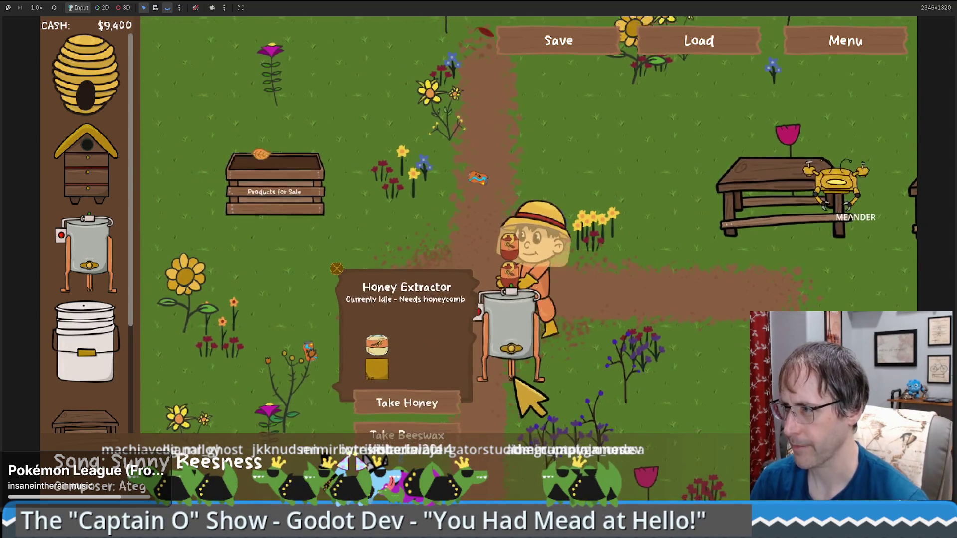
Step: Take the beeswax, sell honey at the products crate, and place another crafting table
{"action": "left_click", "coordinate": [428, 414]}
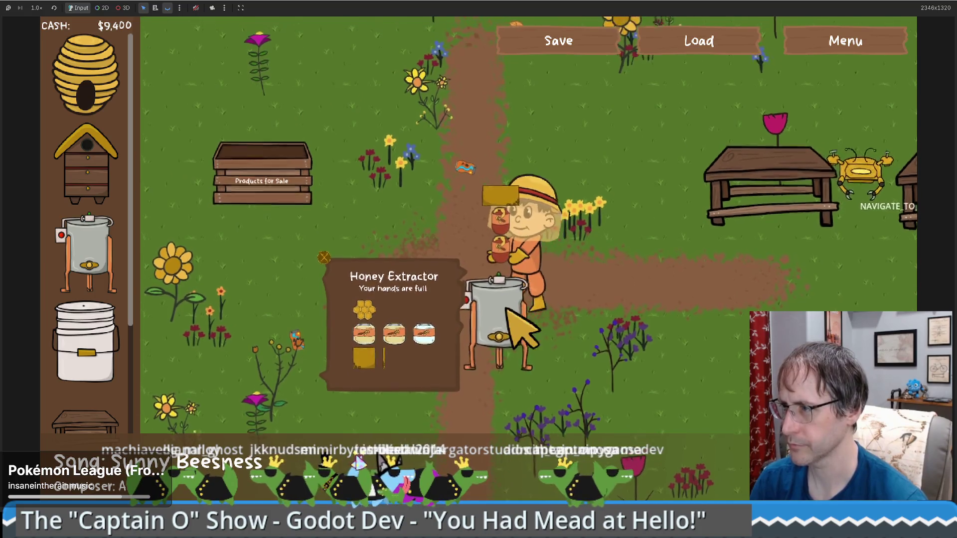
{"action": "key", "text": "Left"}
{"action": "key", "text": "Up"}
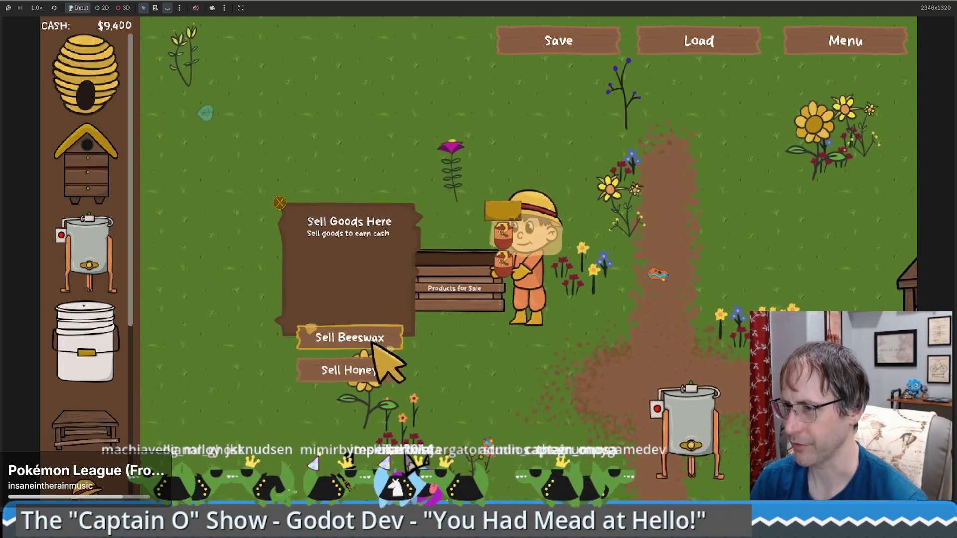
{"action": "left_click", "coordinate": [369, 368]}
{"action": "left_click", "coordinate": [112, 429]}
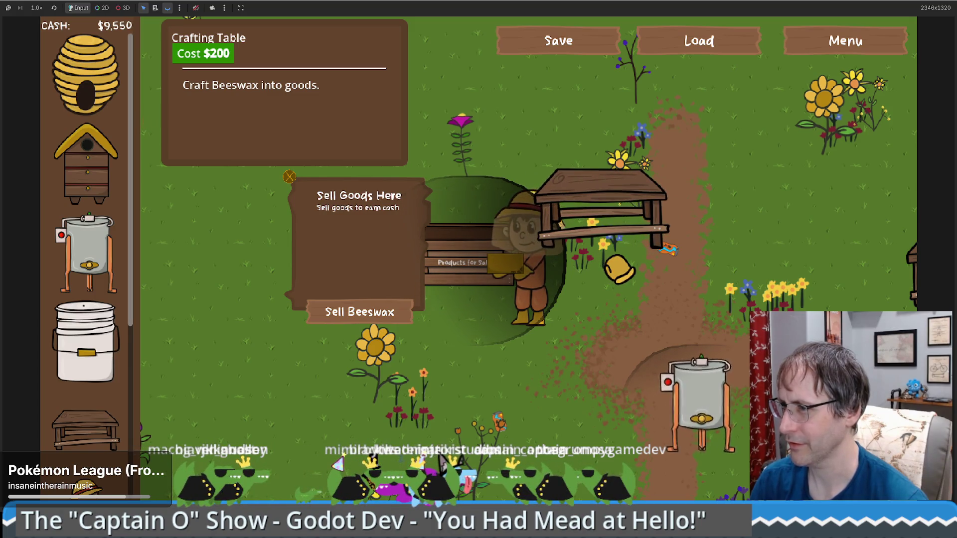
{"action": "left_click", "coordinate": [605, 257]}
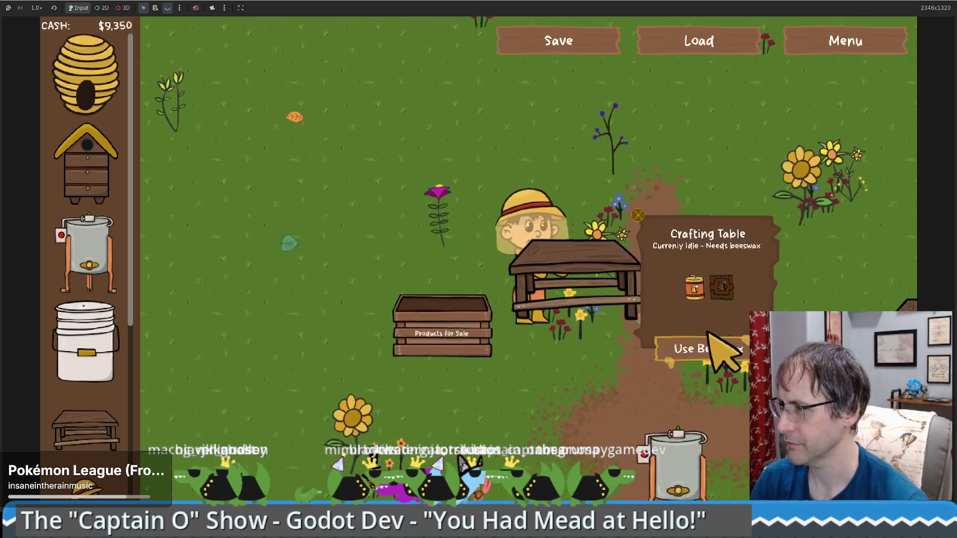
Step: Sell a crafting table and walk the farmer around until the debugger breaks
{"action": "key", "text": "Down"}
{"action": "key", "text": "Right"}
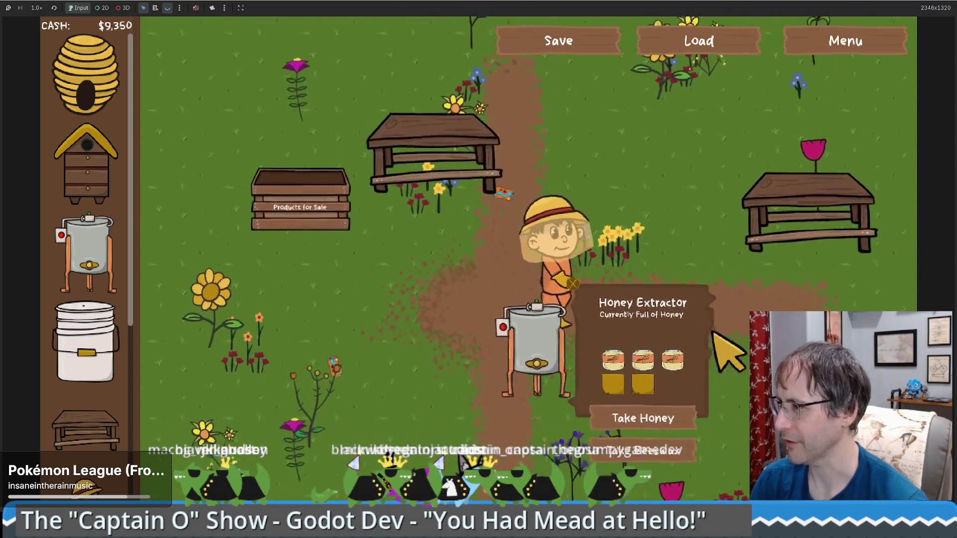
{"action": "key", "text": "Up"}
{"action": "key", "text": "Right"}
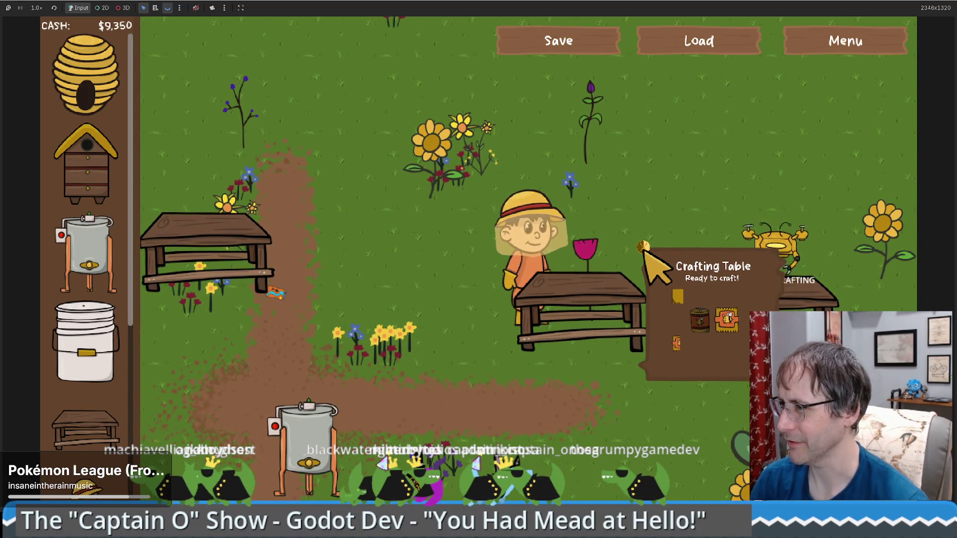
{"action": "key", "text": "Delete"}
{"action": "key", "text": "Right"}
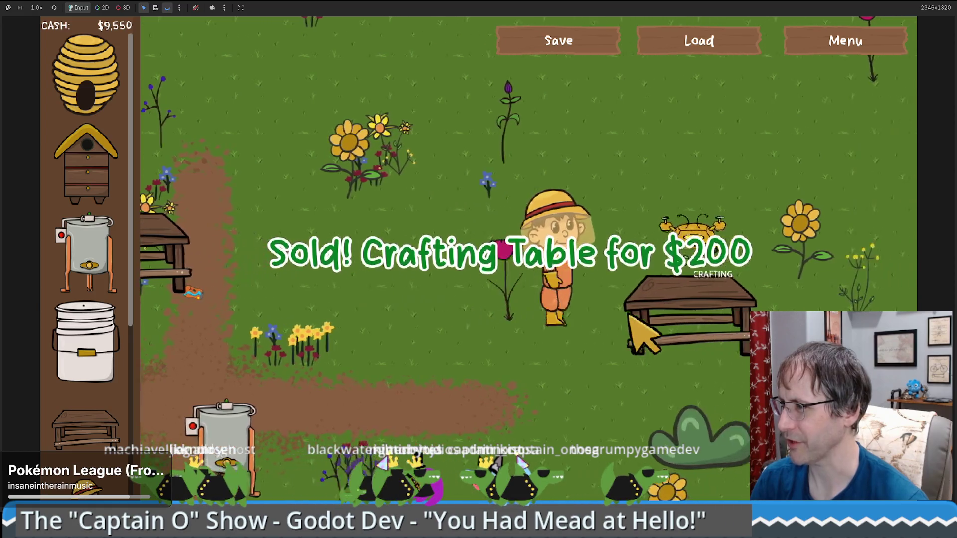
{"action": "key", "text": "Right"}
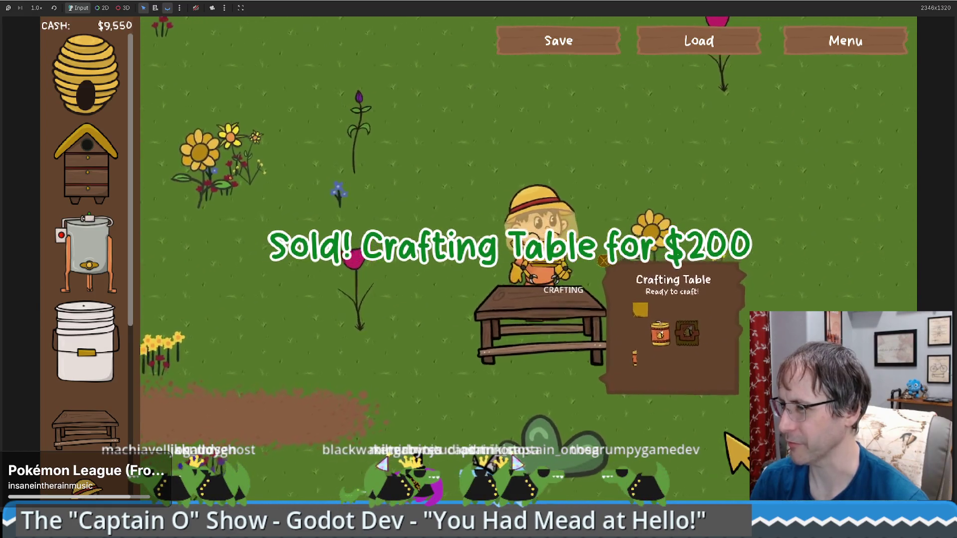
{"action": "key", "text": "Down"}
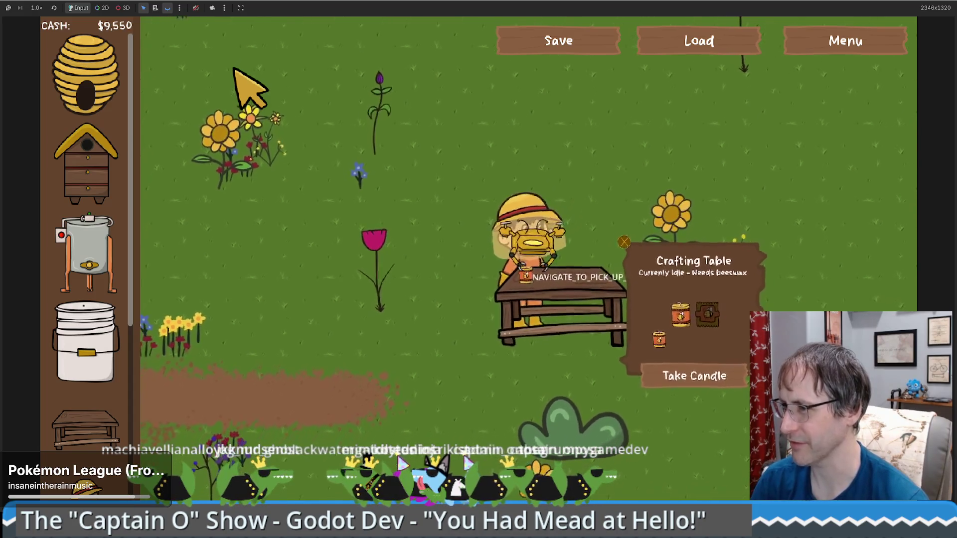
{"action": "key", "text": "a"}
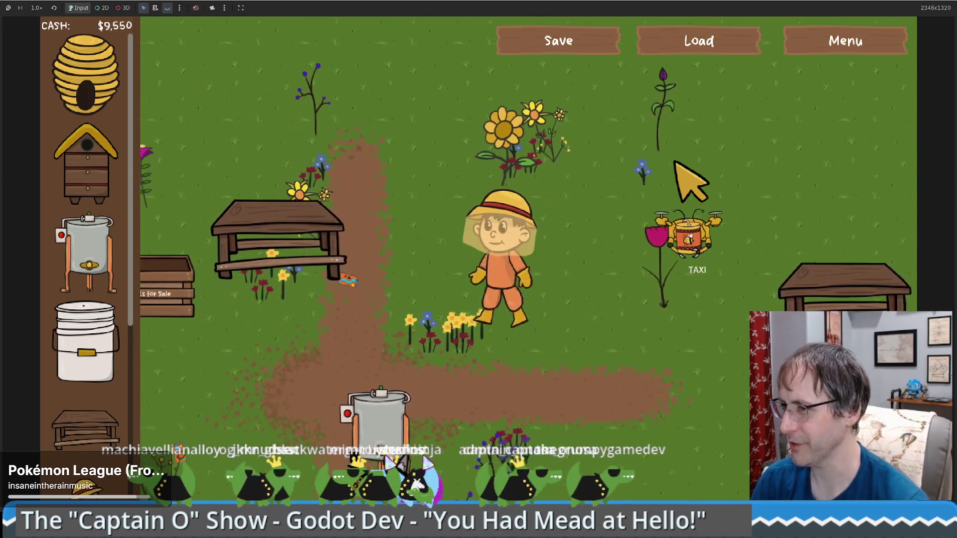
{"action": "key", "text": "a"}
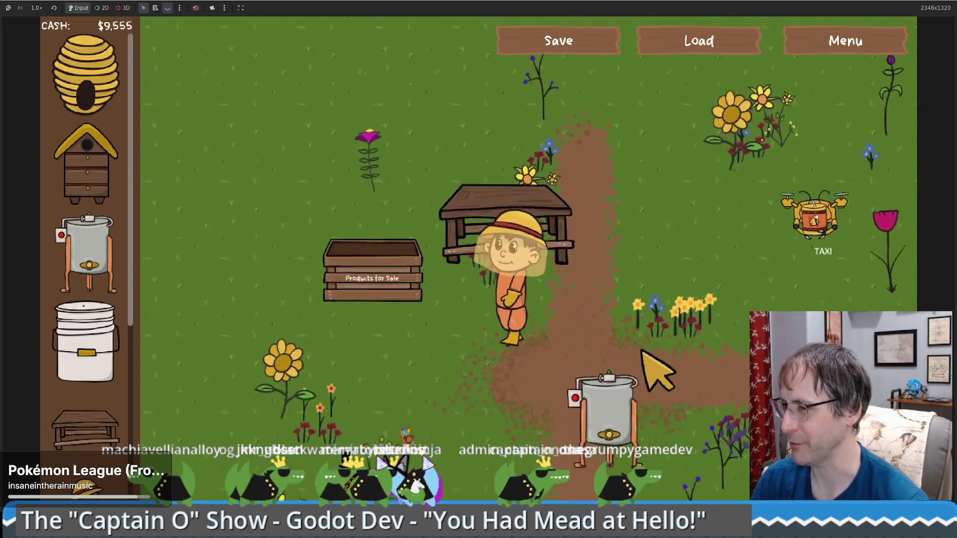
{"action": "key", "text": "s"}
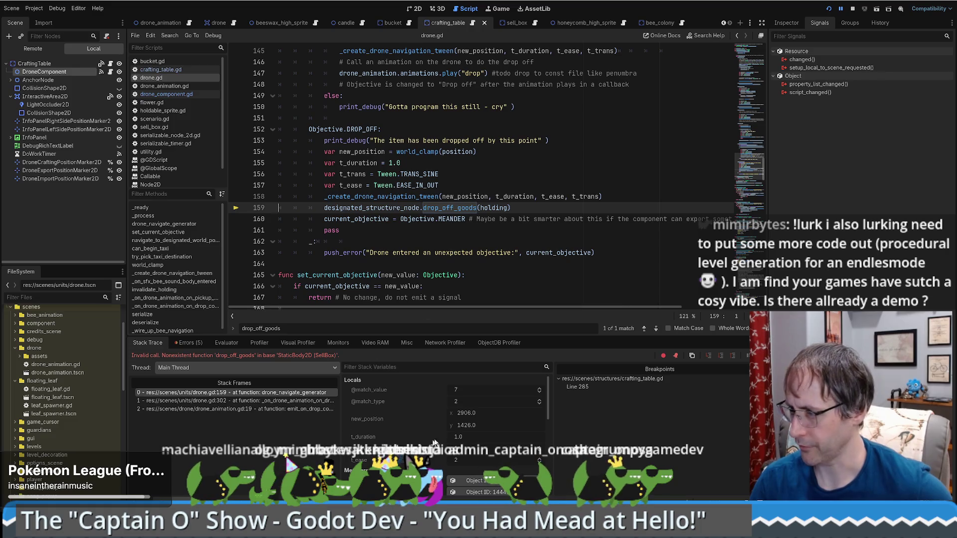
Step: Insert .drone_component before drop_off_goods on drone.gd line 159
{"action": "scroll", "coordinate": [422, 430], "scroll_direction": "down", "scroll_amount": 2}
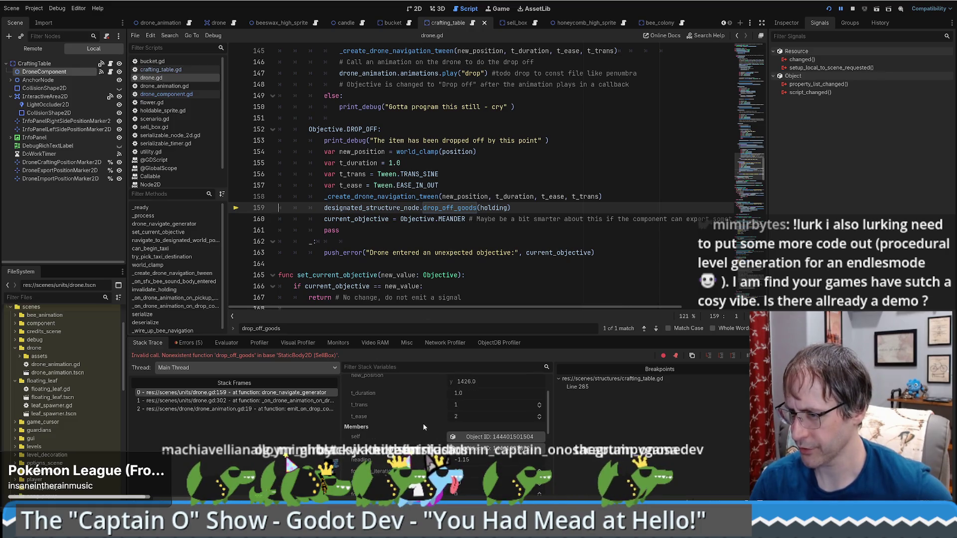
{"action": "scroll", "coordinate": [422, 425], "scroll_direction": "down", "scroll_amount": 4}
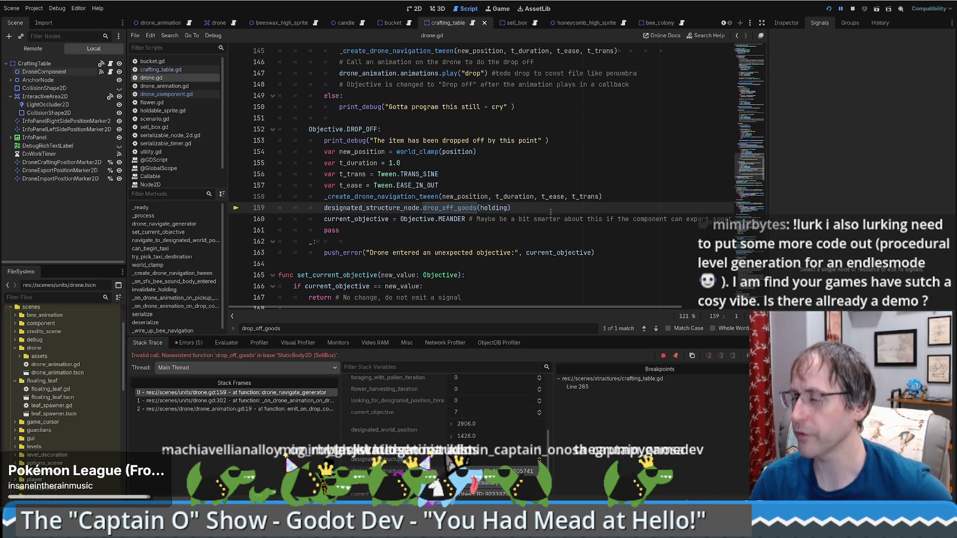
{"action": "scroll", "coordinate": [538, 213], "scroll_direction": "up", "scroll_amount": 2}
{"action": "scroll", "coordinate": [538, 213], "scroll_direction": "up", "scroll_amount": 2}
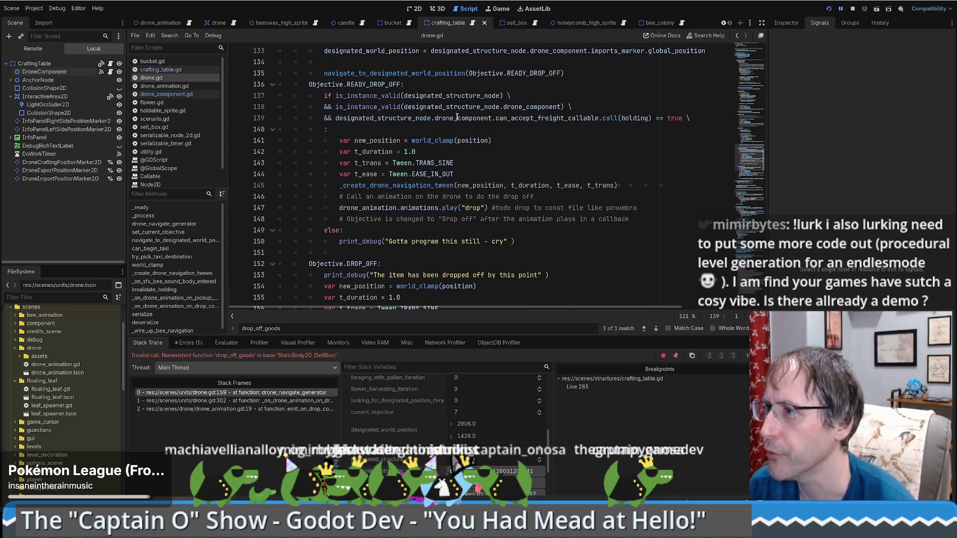
{"action": "left_click", "coordinate": [525, 107]}
{"action": "scroll", "coordinate": [402, 222], "scroll_direction": "down", "scroll_amount": 4}
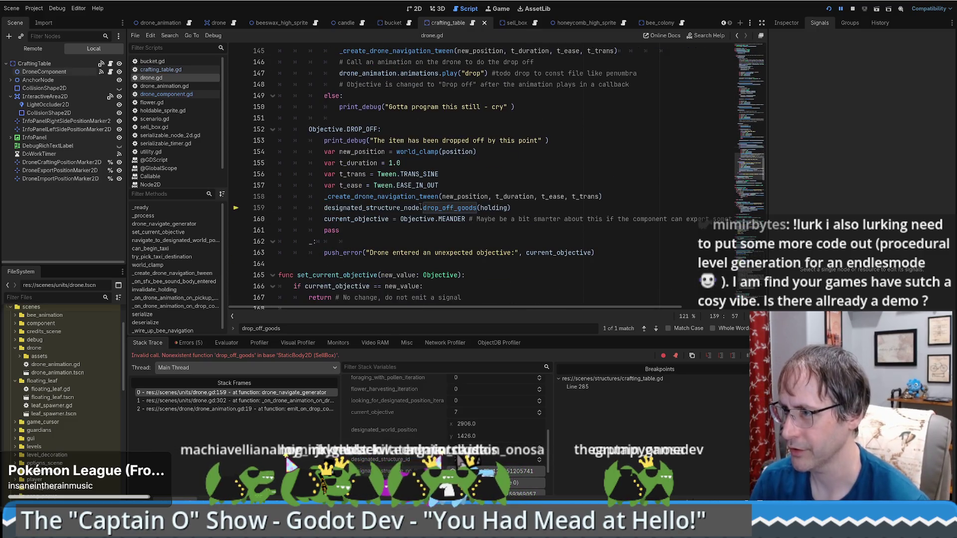
{"action": "left_click", "coordinate": [422, 208]}
{"action": "type", "text": ".drone_component"}
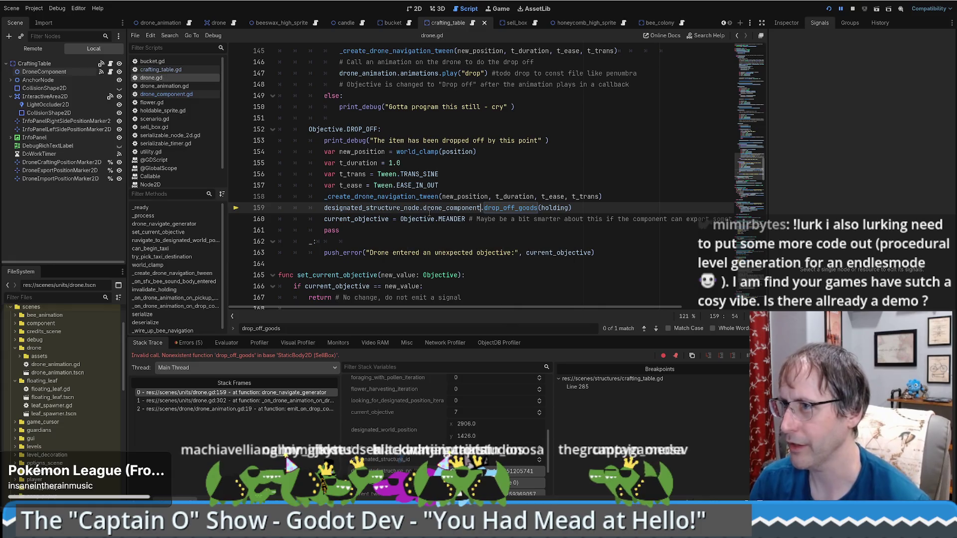
Step: Continue the paused game, stop the session, and relaunch it
{"action": "left_click", "coordinate": [213, 35]}
{"action": "left_click", "coordinate": [225, 78]}
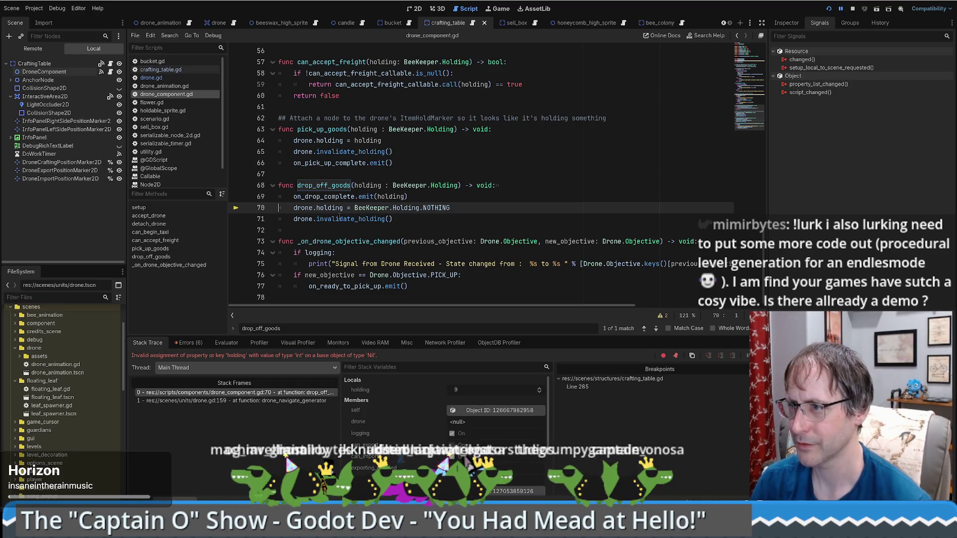
{"action": "left_click", "coordinate": [851, 9]}
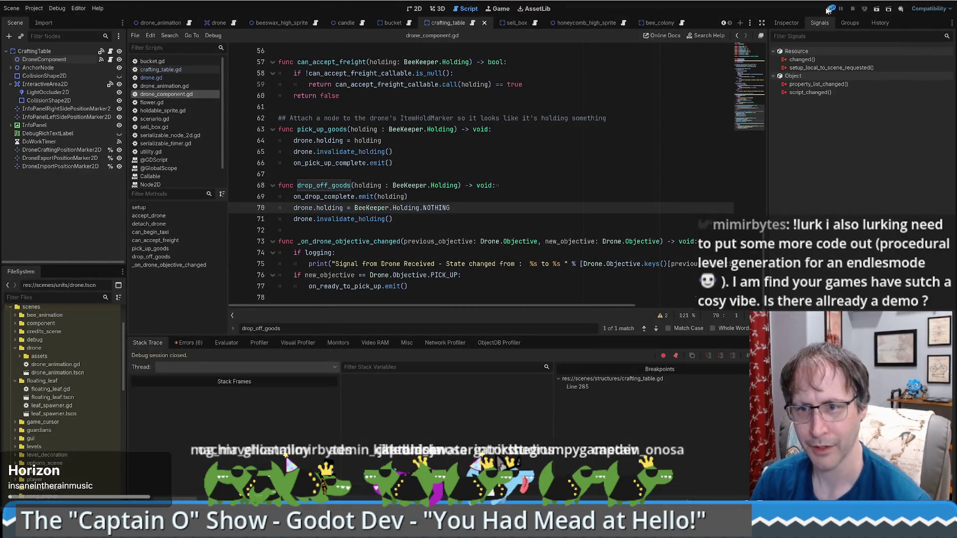
{"action": "left_click", "coordinate": [827, 10]}
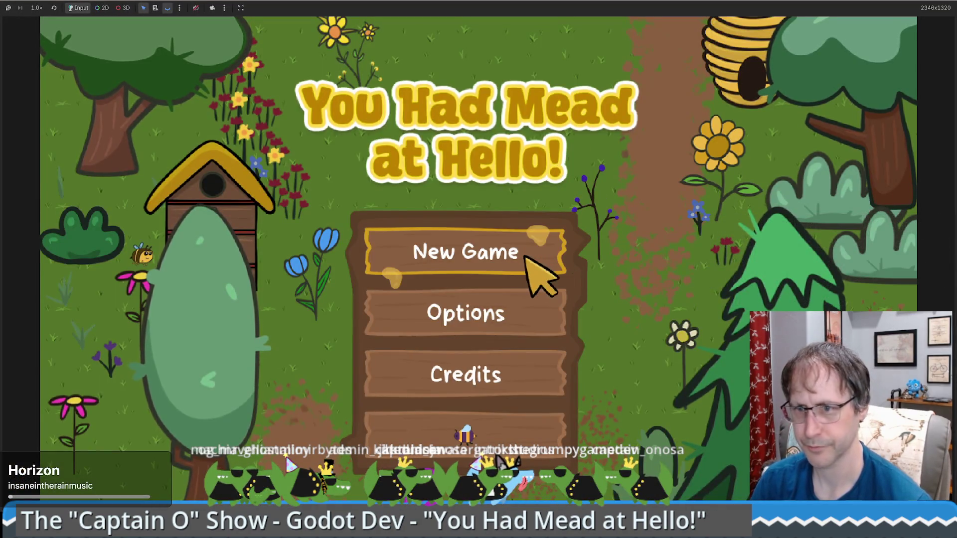
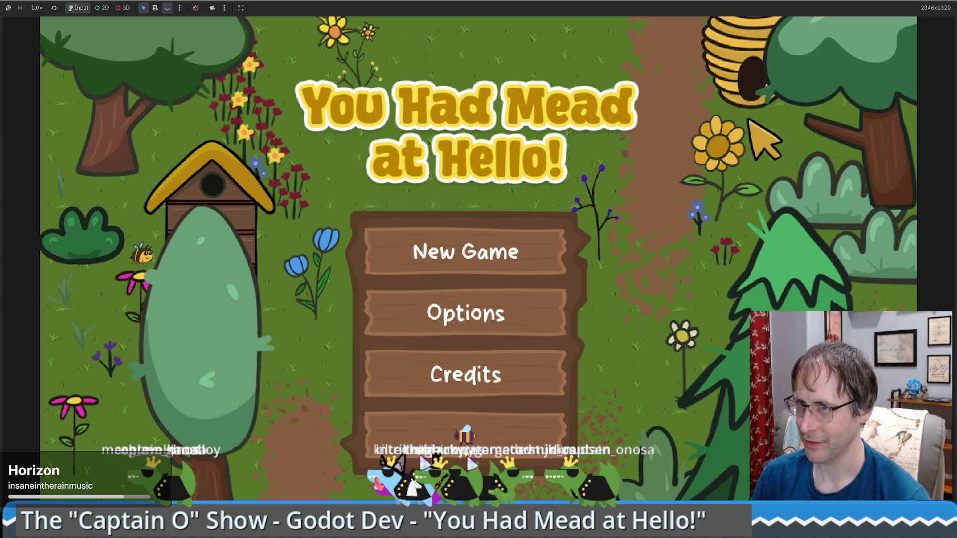
Step: Start a new game, place a honey extractor, and load its beeswax onto a new crafting table
{"action": "left_click", "coordinate": [446, 428]}
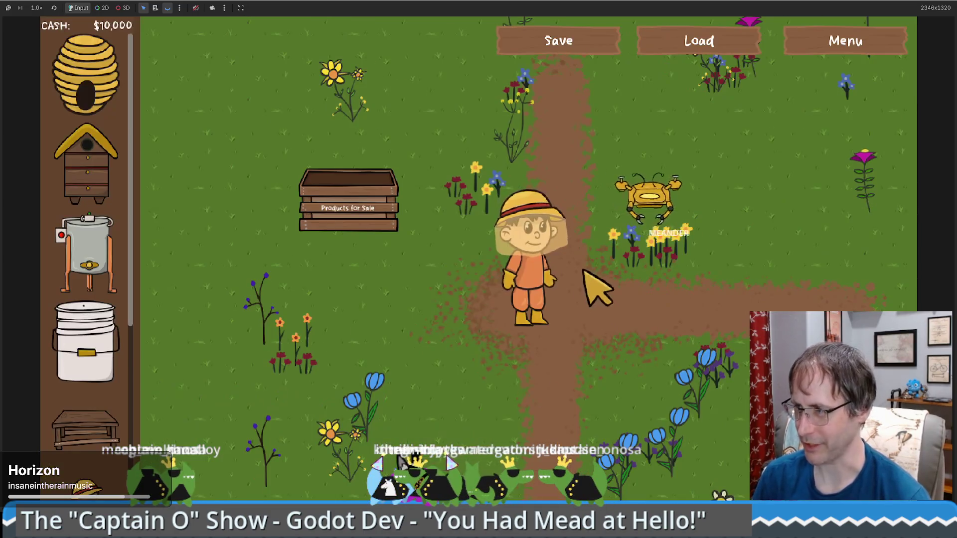
{"action": "mouse_move", "coordinate": [119, 271]}
{"action": "left_mouse_down"}
{"action": "mouse_move", "coordinate": [509, 319]}
{"action": "mouse_move", "coordinate": [573, 349]}
{"action": "left_mouse_up"}
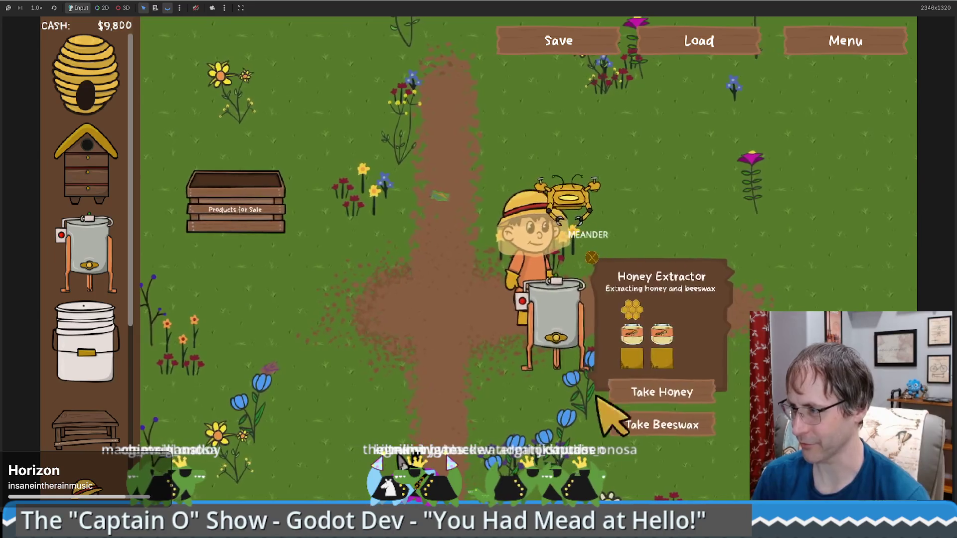
{"action": "key", "text": "d"}
{"action": "left_click", "coordinate": [638, 424]}
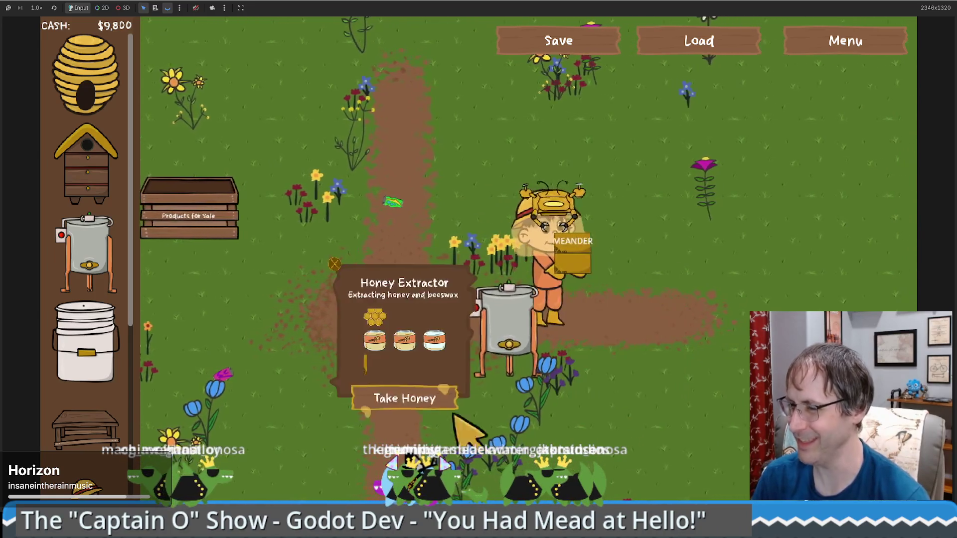
{"action": "mouse_move", "coordinate": [100, 436]}
{"action": "left_mouse_down"}
{"action": "mouse_move", "coordinate": [623, 224]}
{"action": "mouse_move", "coordinate": [630, 267]}
{"action": "left_mouse_up"}
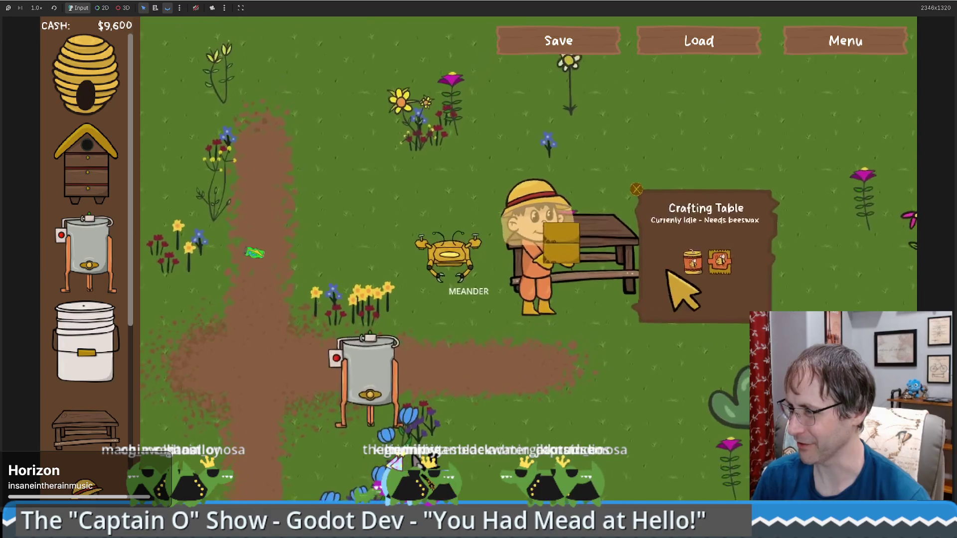
{"action": "left_click", "coordinate": [674, 339]}
Step: Buy and place a second crafting table, leaving $9,400 cash
{"action": "key", "text": "s"}
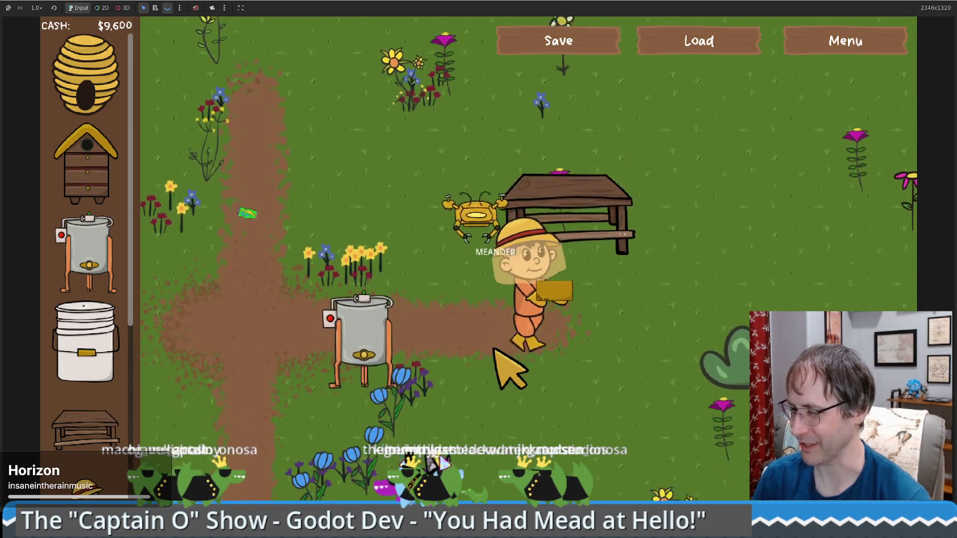
{"action": "key", "text": "a"}
{"action": "key", "text": "d"}
{"action": "key", "text": "w"}
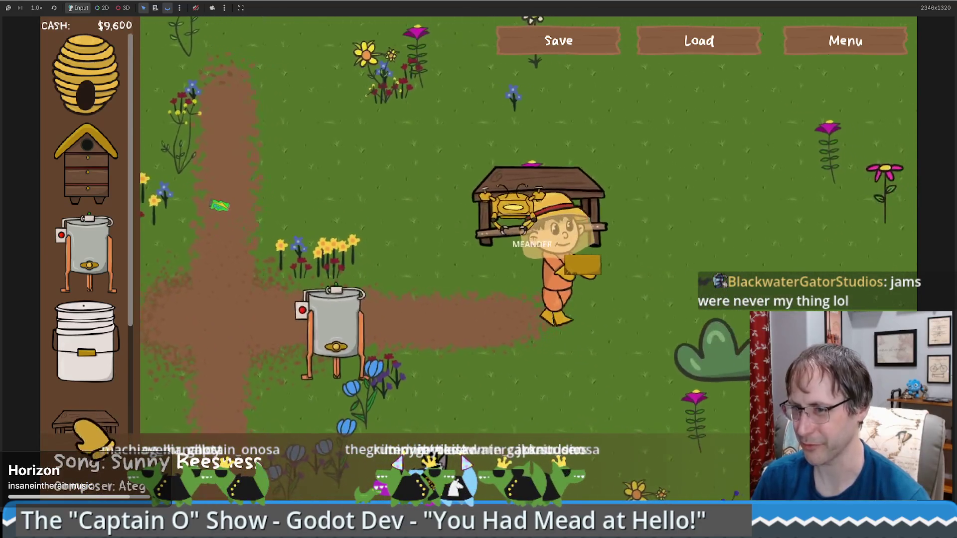
{"action": "left_click", "coordinate": [85, 421]}
{"action": "left_click", "coordinate": [689, 276]}
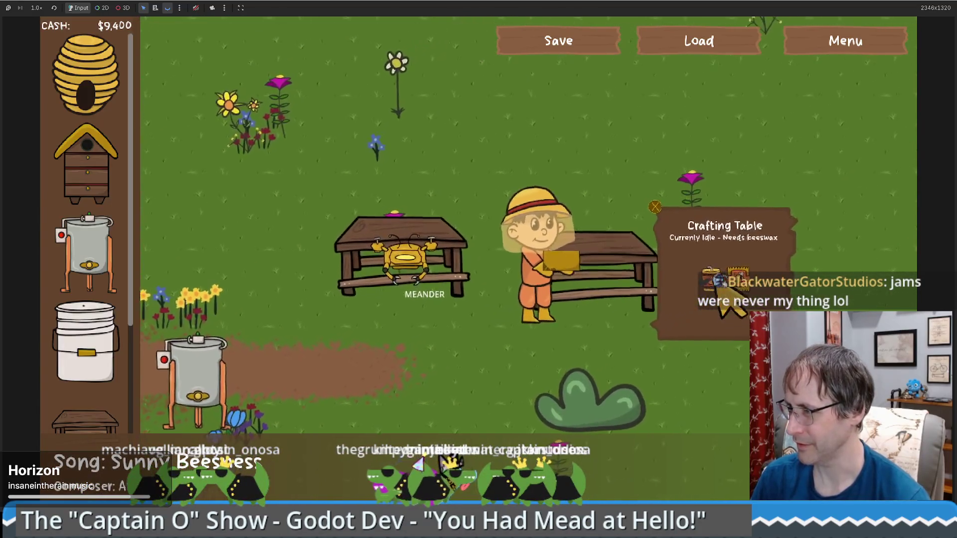
{"action": "left_click", "coordinate": [724, 345]}
{"action": "key", "text": "s"}
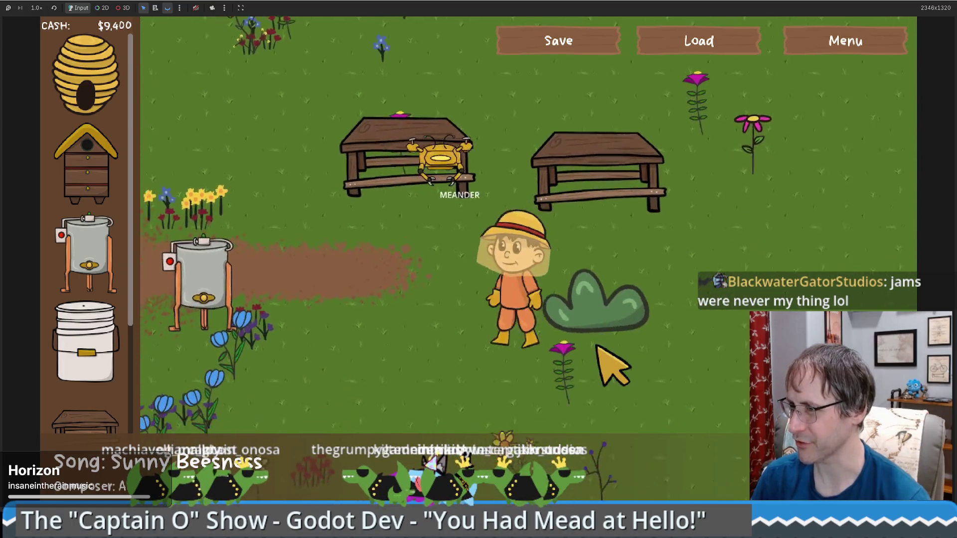
{"action": "key", "text": "a"}
{"action": "key", "text": "w"}
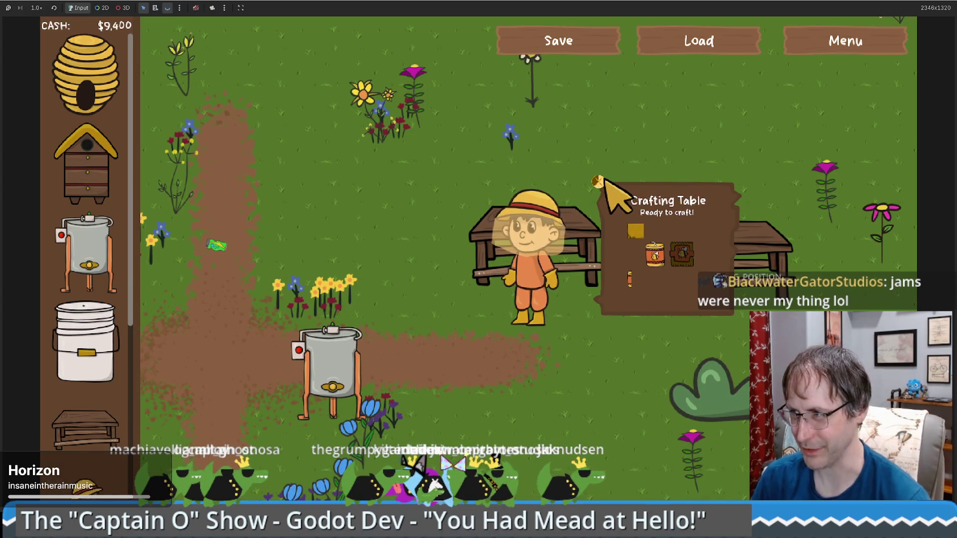
Step: Sell a crafting table for $200 and walk the beekeeper to the honey extractor
{"action": "left_click", "coordinate": [598, 182]}
{"action": "key", "text": "a"}
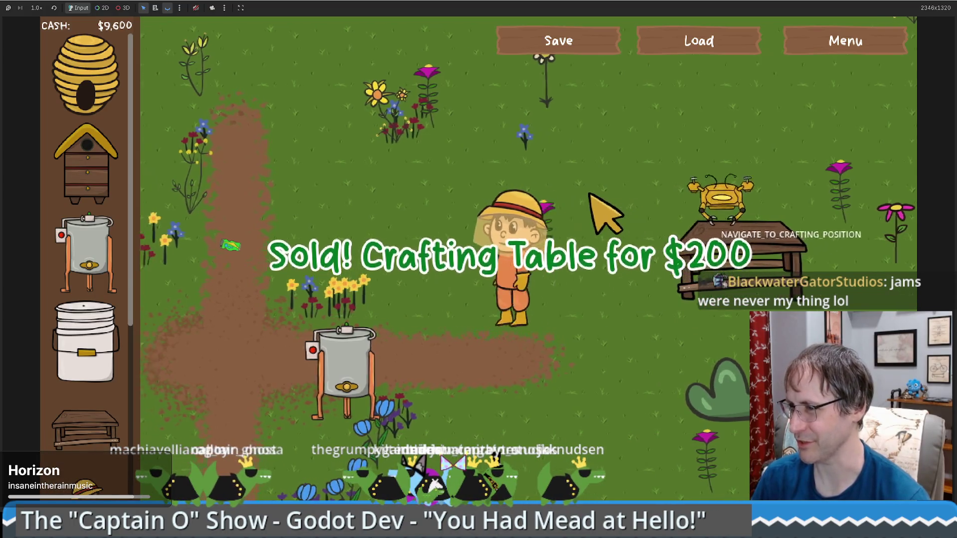
{"action": "key", "text": "s"}
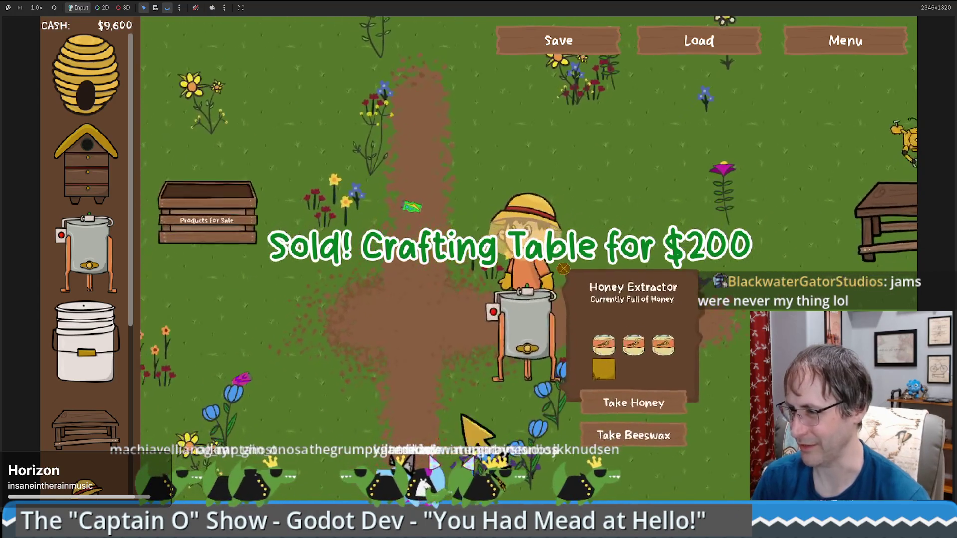
{"action": "key", "text": "a"}
Step: Place a new crafting table near the sale crate and load beeswax onto it
{"action": "left_click", "coordinate": [85, 429]}
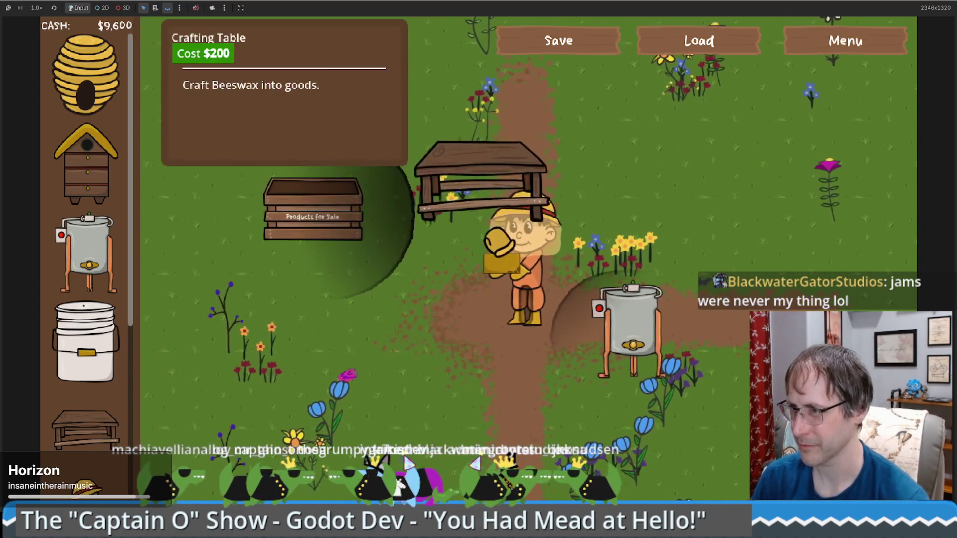
{"action": "left_click", "coordinate": [471, 226]}
{"action": "key", "text": "w"}
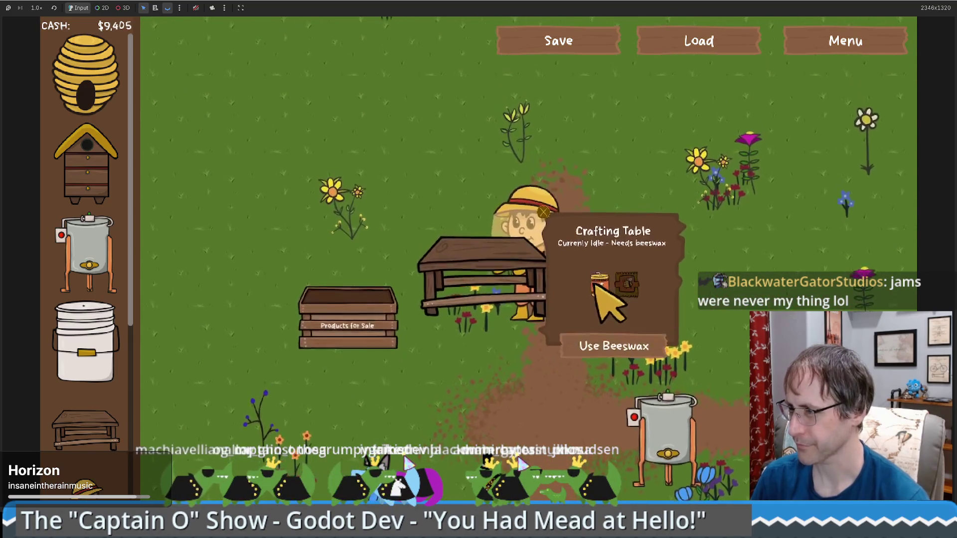
{"action": "left_click", "coordinate": [604, 354]}
{"action": "key", "text": "d"}
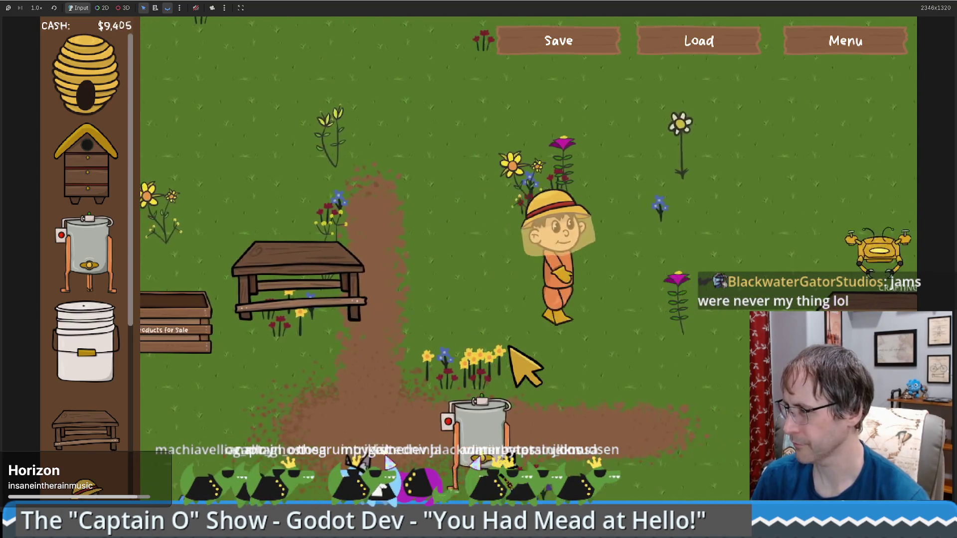
{"action": "key", "text": "d"}
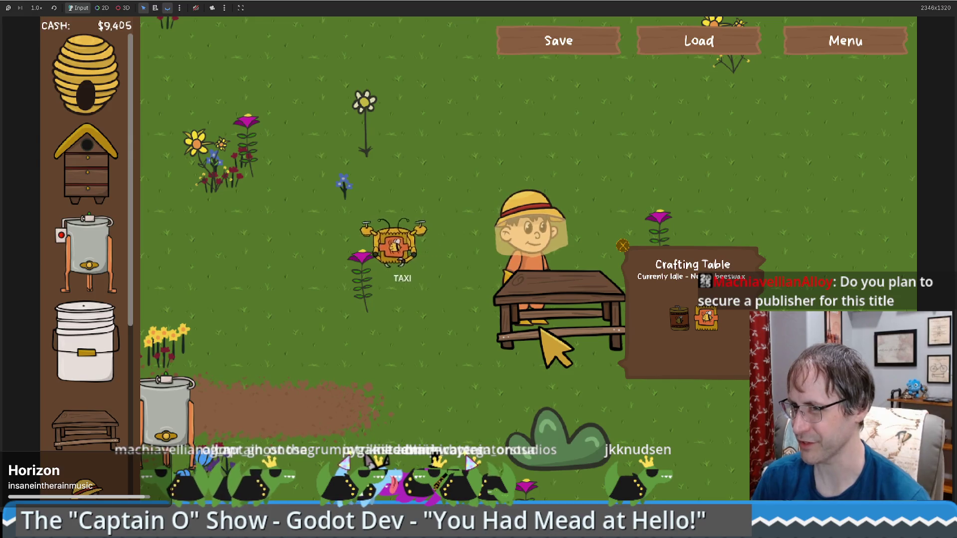
Step: Walk the beekeeper left to the honey extractor while soap is crafted and carried off
{"action": "key", "text": "Left"}
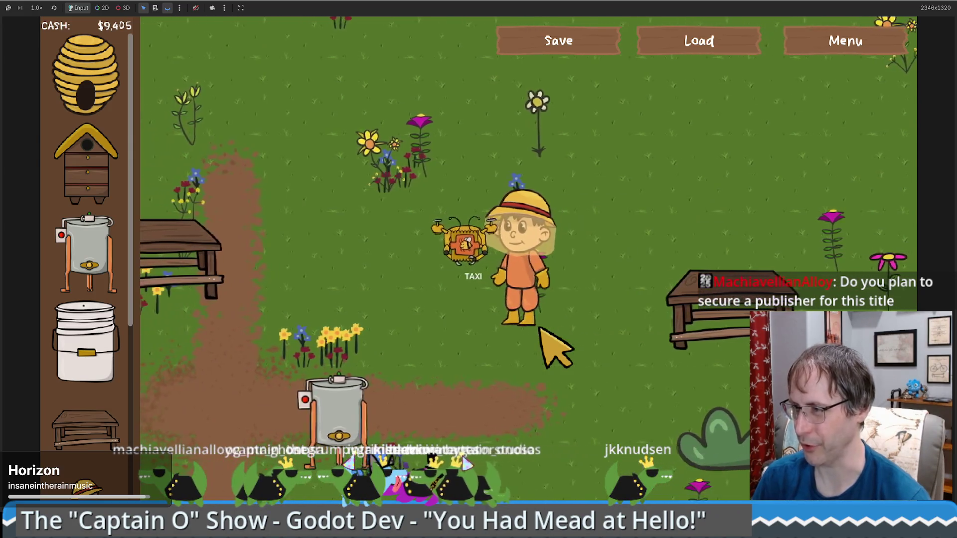
{"action": "key", "text": "Left"}
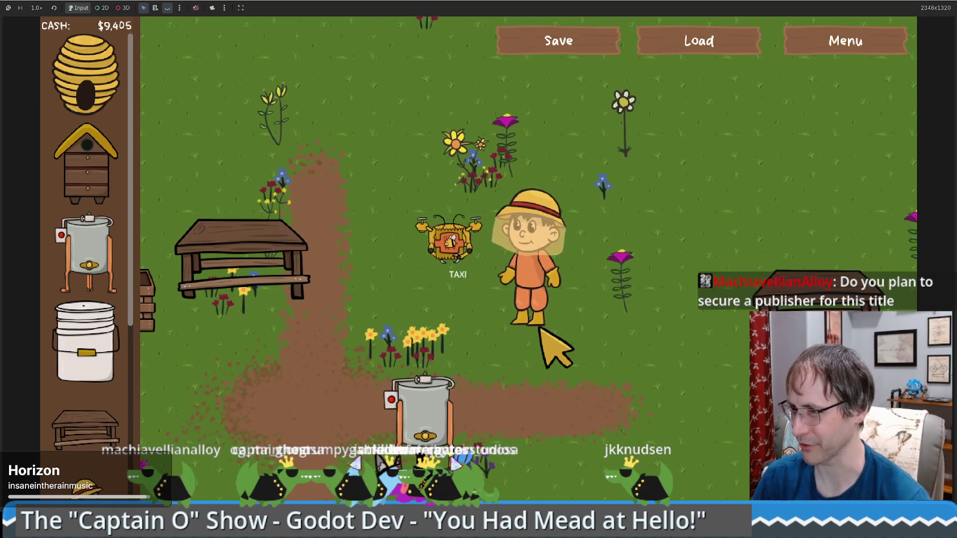
{"action": "key", "text": "Down"}
{"action": "key", "text": "Left"}
{"action": "key", "text": "Left"}
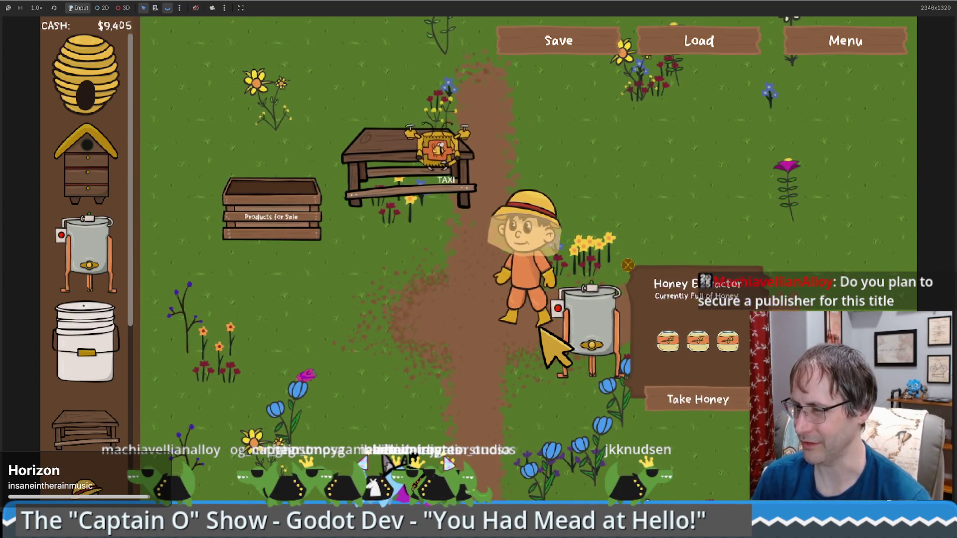
{"action": "key", "text": "Left"}
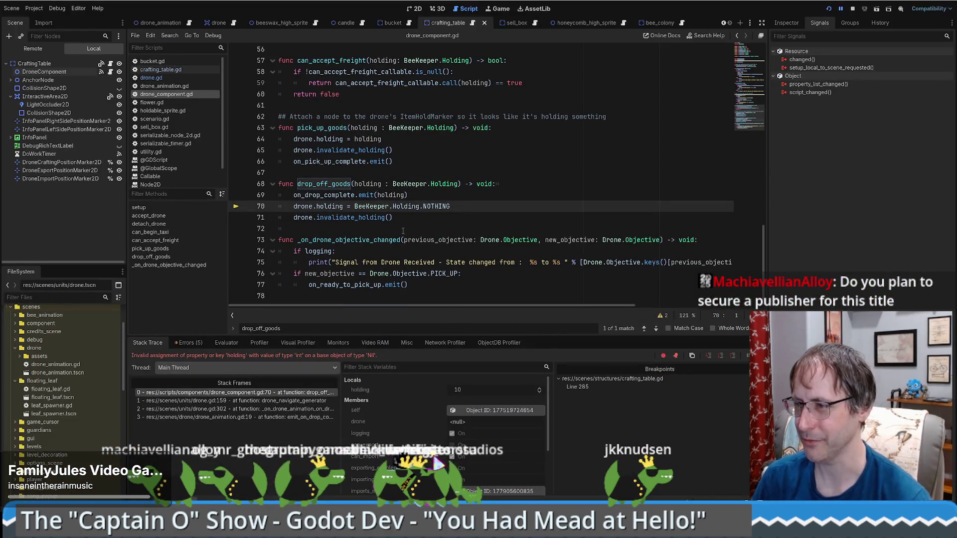
Step: Cut the two holding-reset lines out of drop_off_goods
{"action": "mouse_move", "coordinate": [342, 208]}
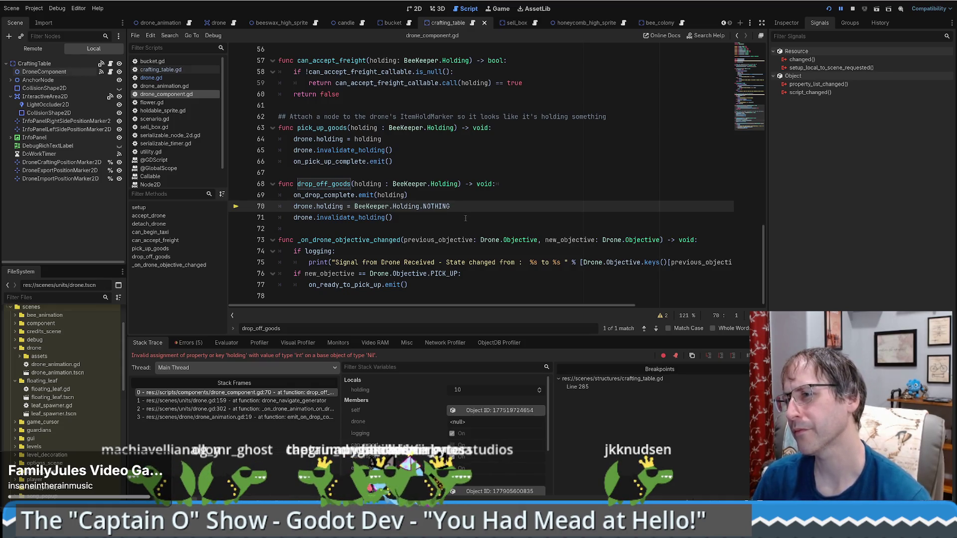
{"action": "left_click_drag", "start_coordinate": [465, 218], "coordinate": [439, 195]}
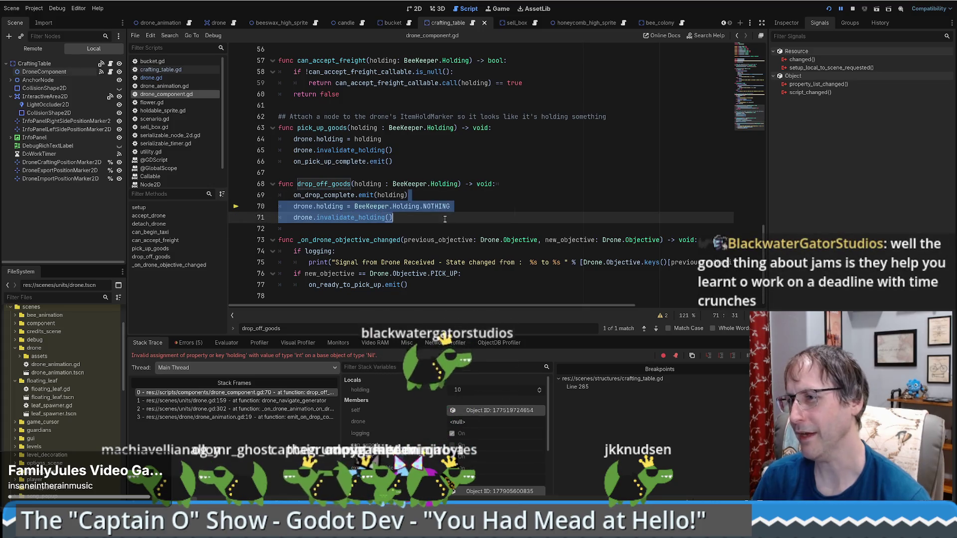
{"action": "key", "text": "BackSpace"}
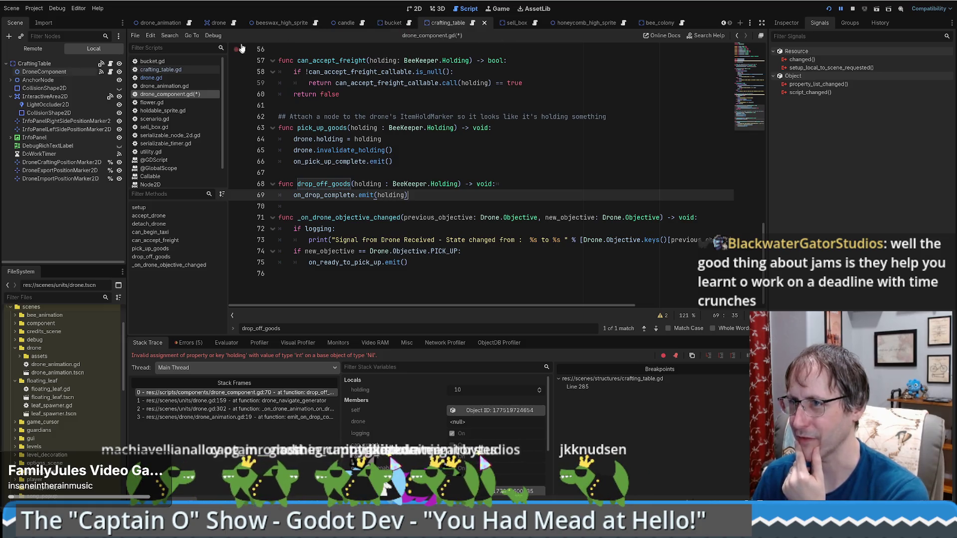
Step: Paste the holding-reset lines into drone.gd's DROP_OFF branch without the drone prefix
{"action": "left_click", "coordinate": [234, 25]}
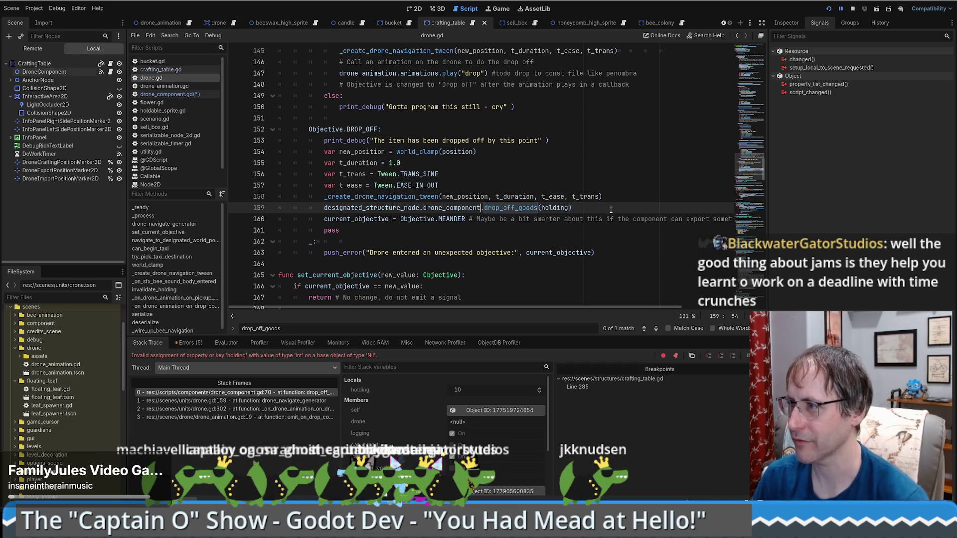
{"action": "key", "text": "Return"}
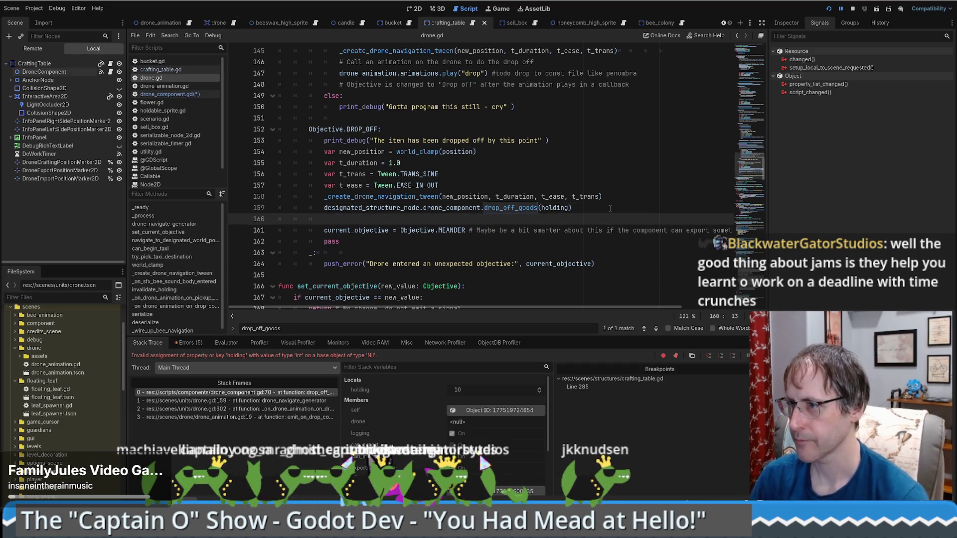
{"action": "type", "text": "drone.holding = BeeKeeper.Holding.NOTHING \tdrone.invalidate_holding()"}
{"action": "double_click", "coordinate": [307, 230]}
{"action": "key", "text": "Delete"}
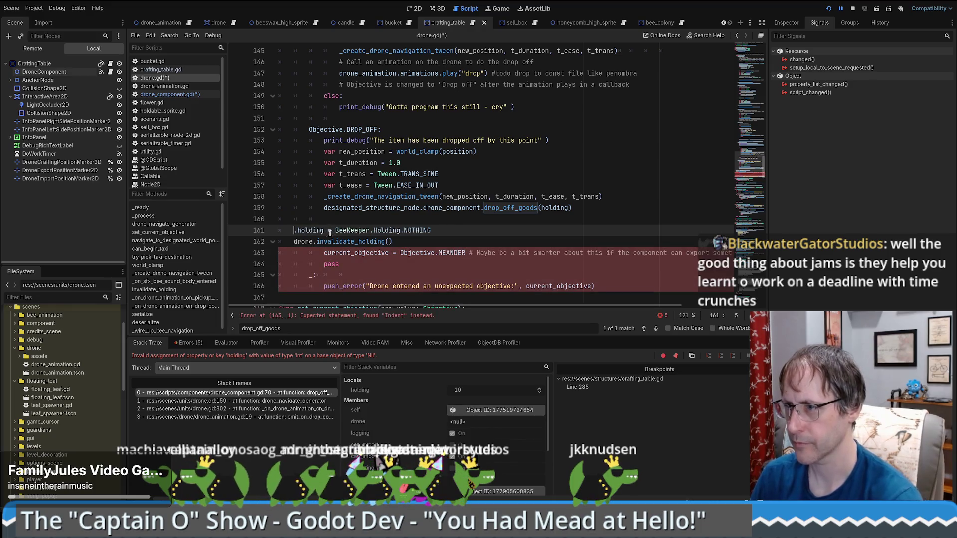
{"action": "key", "text": "Delete"}
Step: Indent lines 161-162, delete empty line 160, and run the project with F5
{"action": "left_click", "coordinate": [301, 241]}
{"action": "key", "text": "shift+Up"}
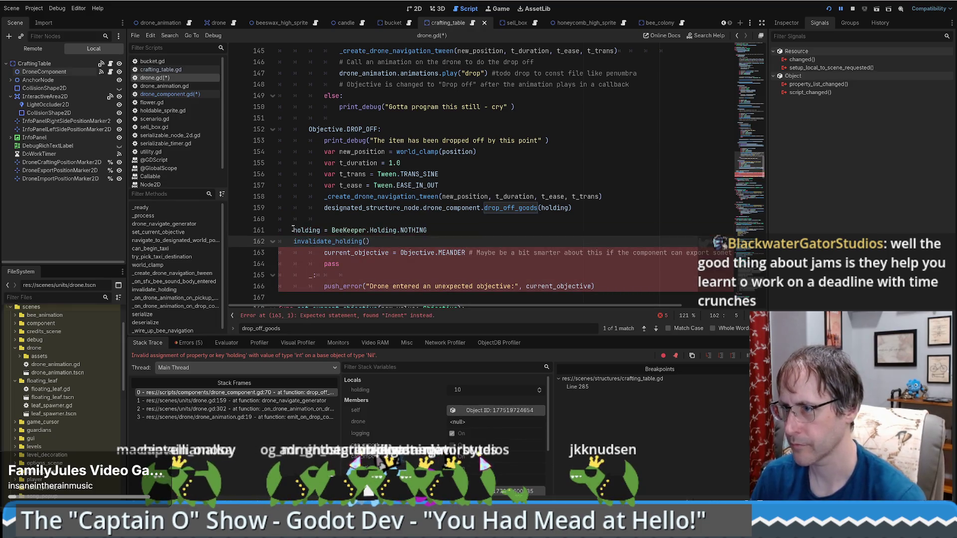
{"action": "key", "text": "Tab"}
{"action": "key", "text": "Tab"}
{"action": "left_click", "coordinate": [597, 212]}
{"action": "key", "text": "Delete"}
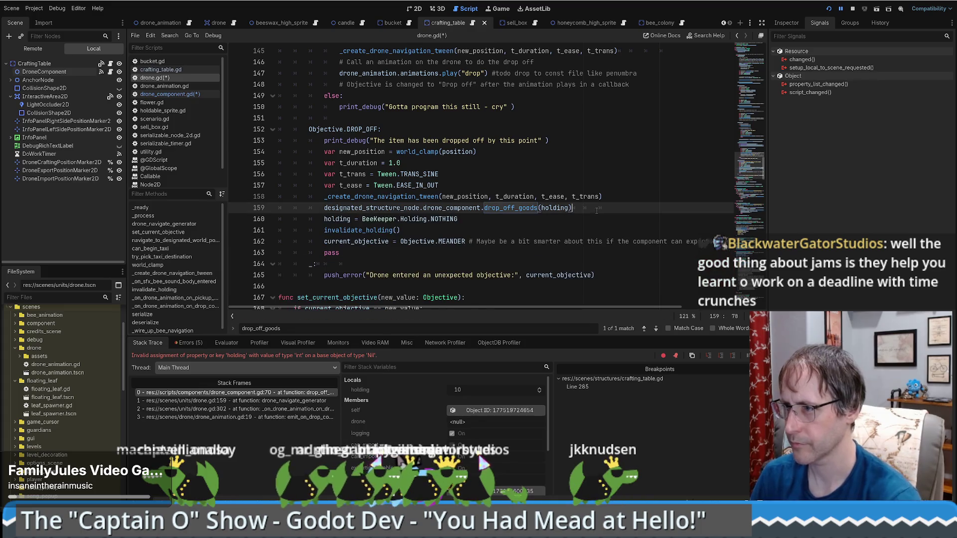
{"action": "key", "text": "F5"}
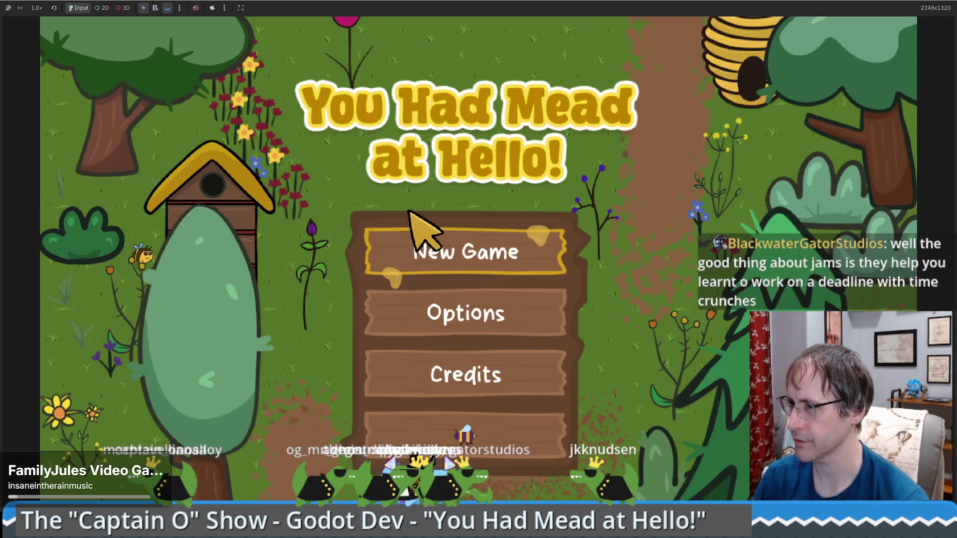
Step: Start the game, place a honey extractor, and take its beeswax
{"action": "left_click", "coordinate": [424, 229]}
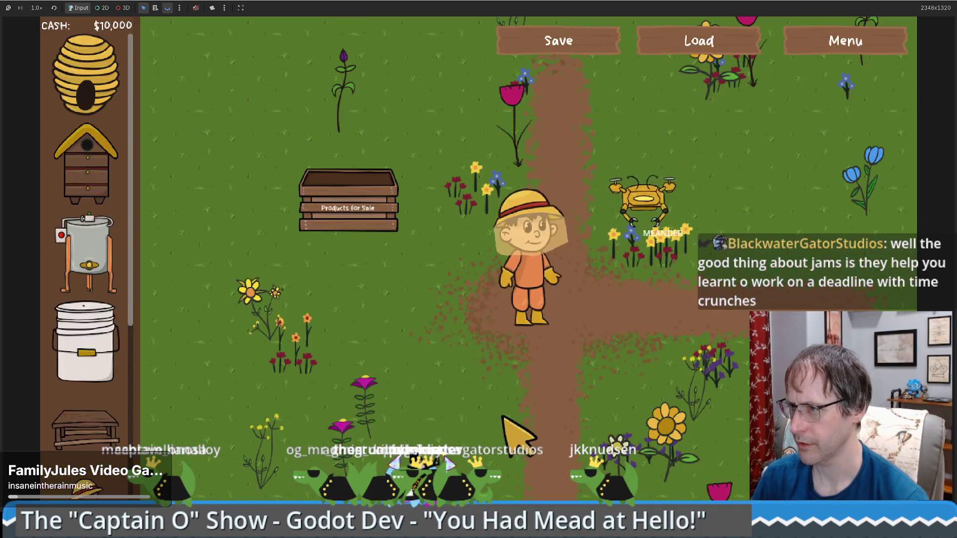
{"action": "left_click_drag", "start_coordinate": [95, 265], "coordinate": [588, 394]}
{"action": "left_click", "coordinate": [598, 374]}
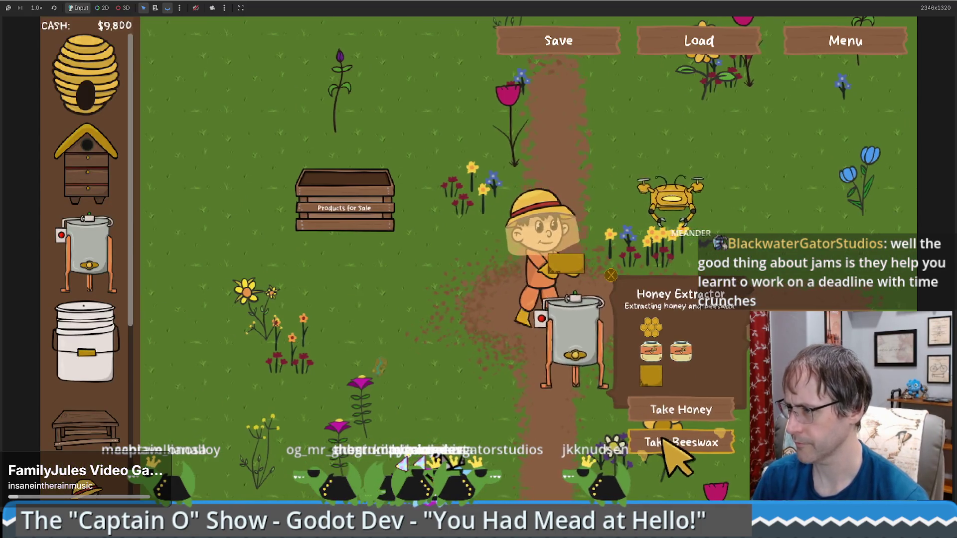
{"action": "left_click", "coordinate": [675, 446]}
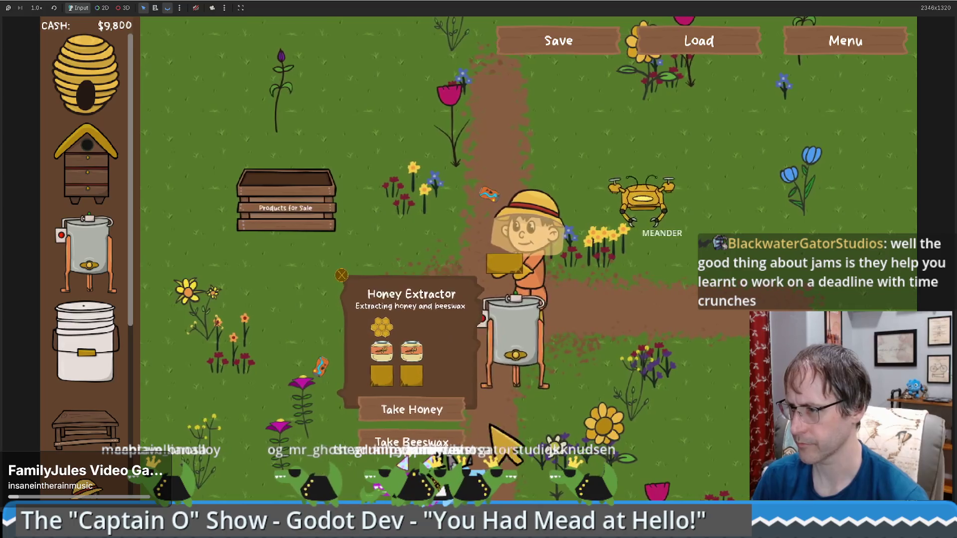
{"action": "left_click", "coordinate": [441, 441]}
Step: Place a crafting table in the field and load the beeswax onto it
{"action": "mouse_move", "coordinate": [84, 428]}
{"action": "left_mouse_down"}
{"action": "mouse_move", "coordinate": [652, 204]}
{"action": "mouse_move", "coordinate": [643, 231]}
{"action": "left_mouse_up"}
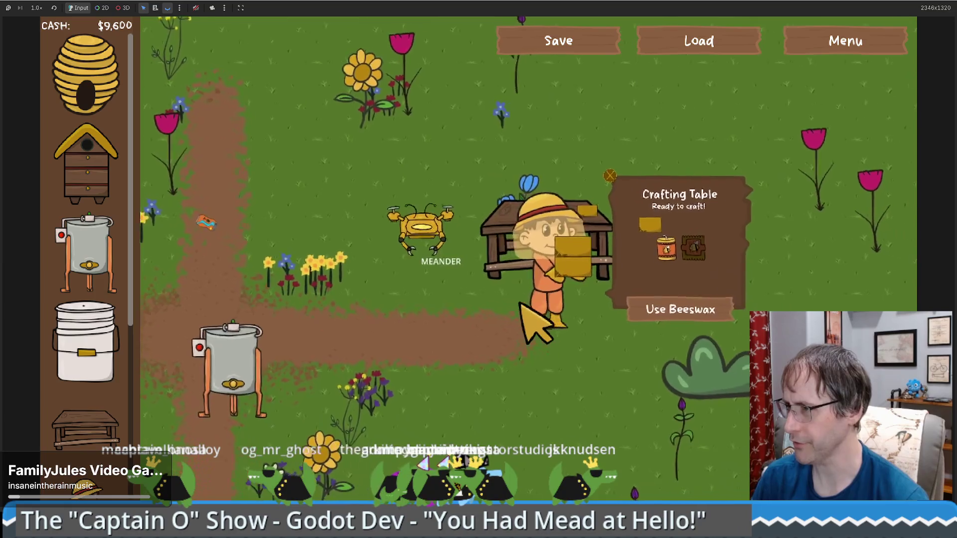
{"action": "key", "text": "Left"}
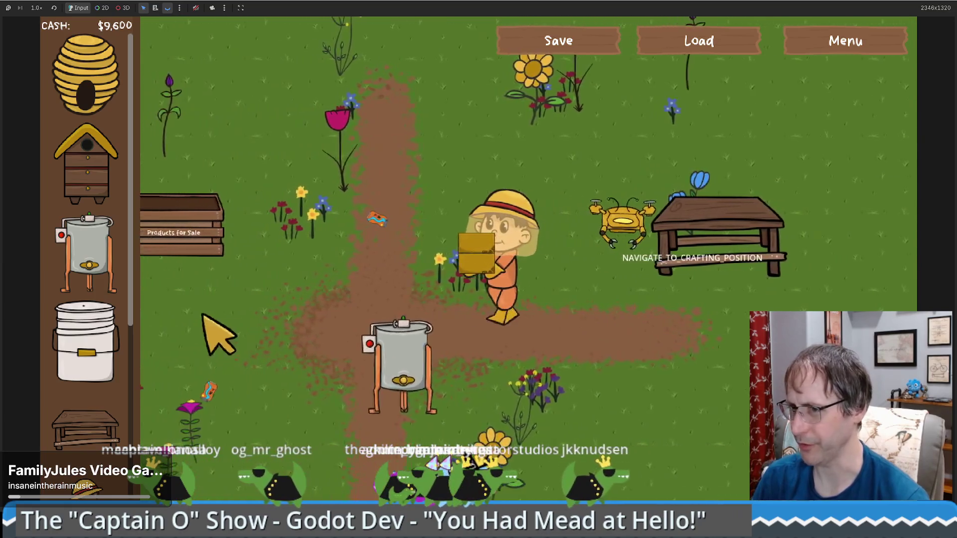
{"action": "key", "text": "Left"}
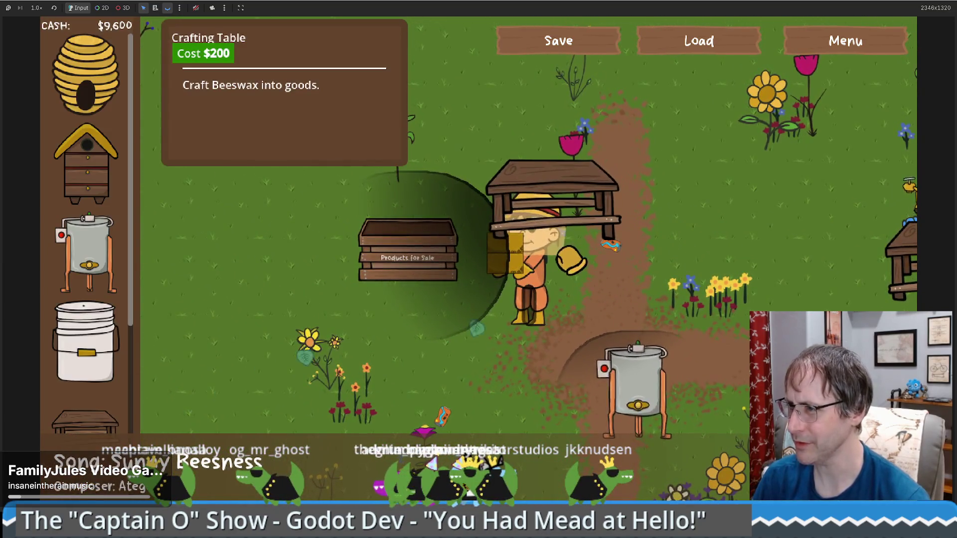
{"action": "left_click", "coordinate": [578, 249]}
{"action": "key", "text": "Up"}
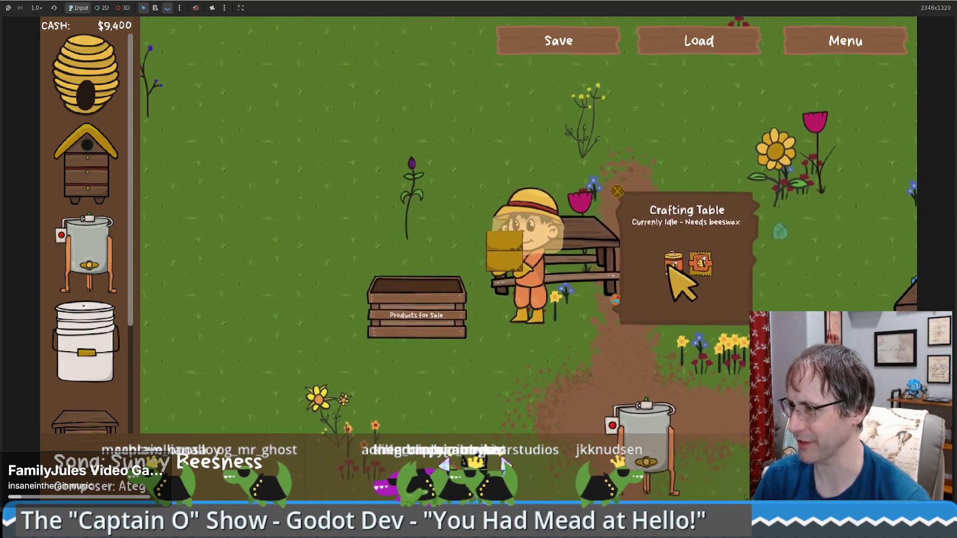
{"action": "left_click", "coordinate": [670, 264]}
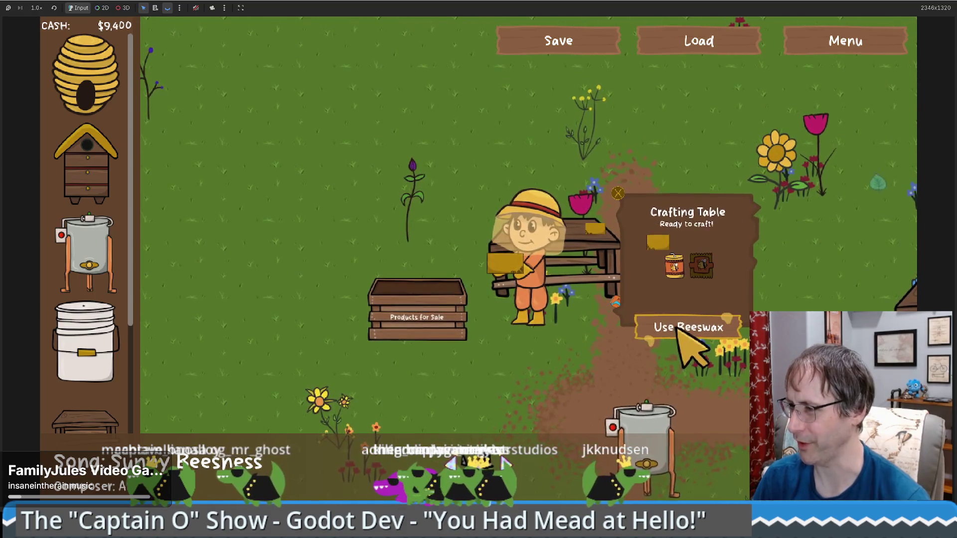
Step: Walk the player between the table and extractor while a candle is crafted and delivered
{"action": "key", "text": "Down"}
{"action": "key", "text": "Right"}
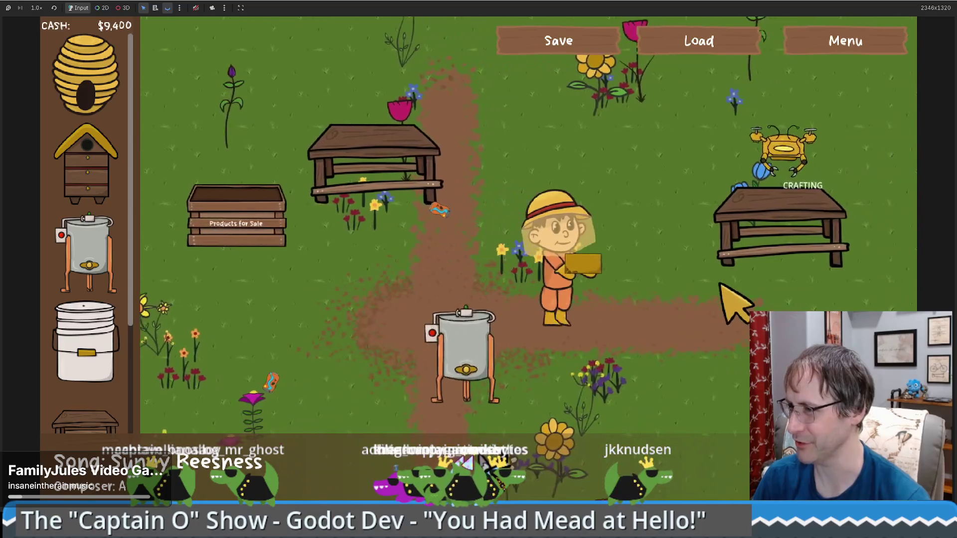
{"action": "key", "text": "Right"}
{"action": "key", "text": "Up"}
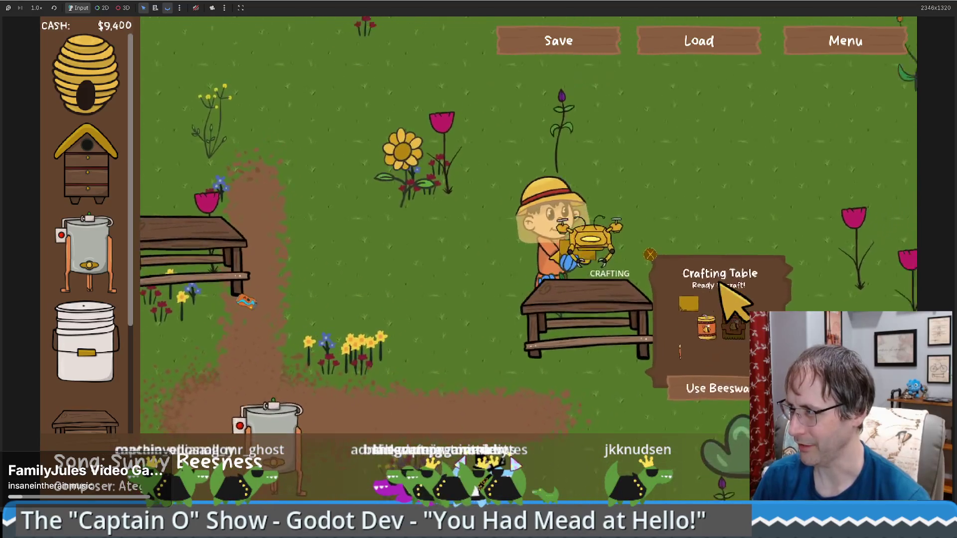
{"action": "key", "text": "Down"}
{"action": "key", "text": "Up"}
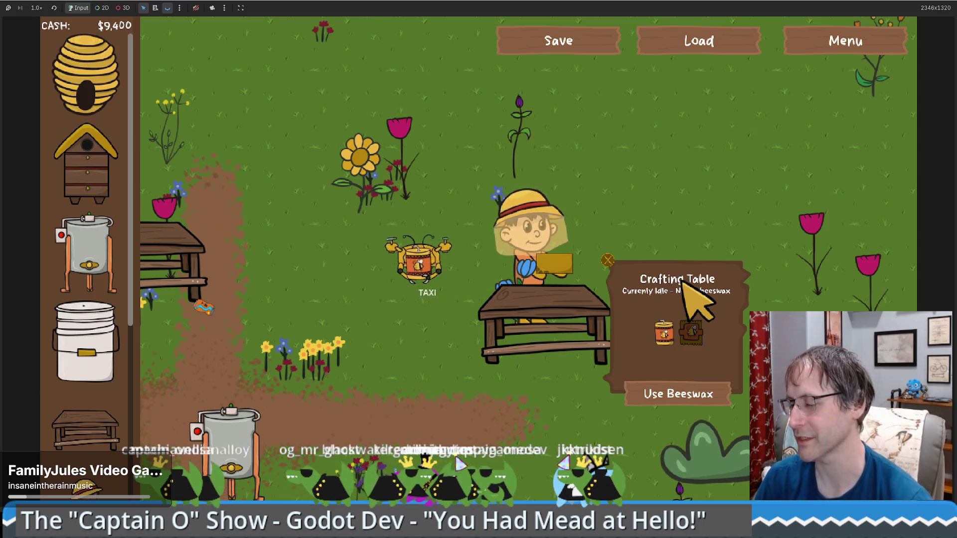
{"action": "key", "text": "a"}
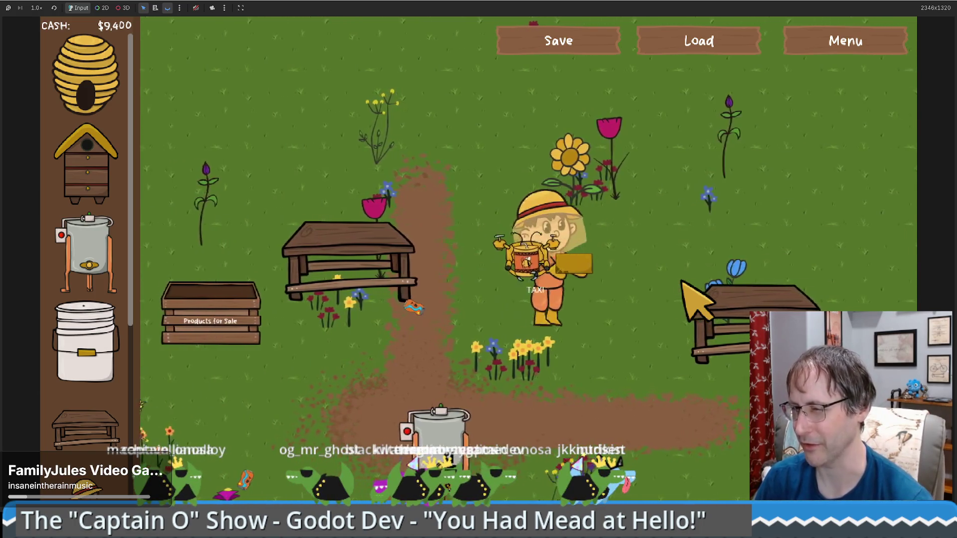
{"action": "key", "text": "s"}
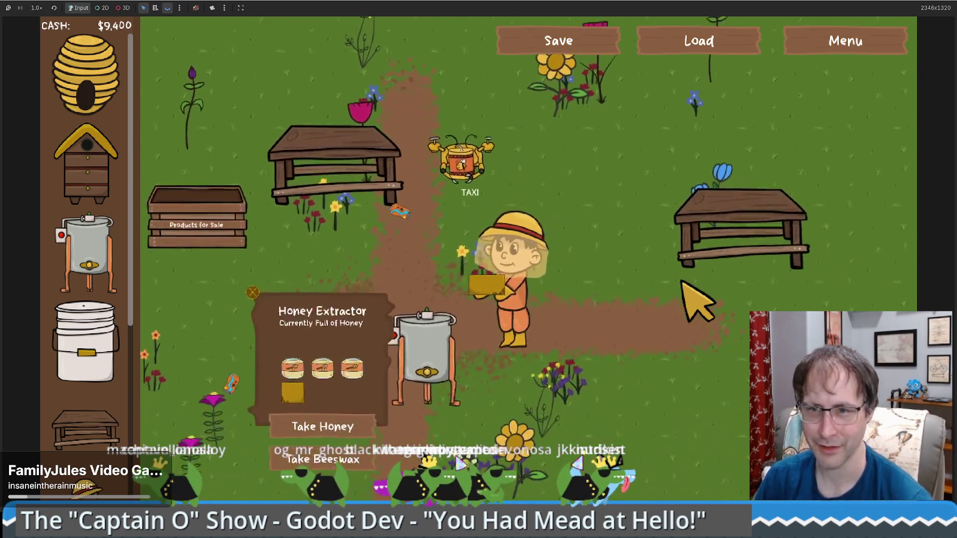
{"action": "key", "text": "a"}
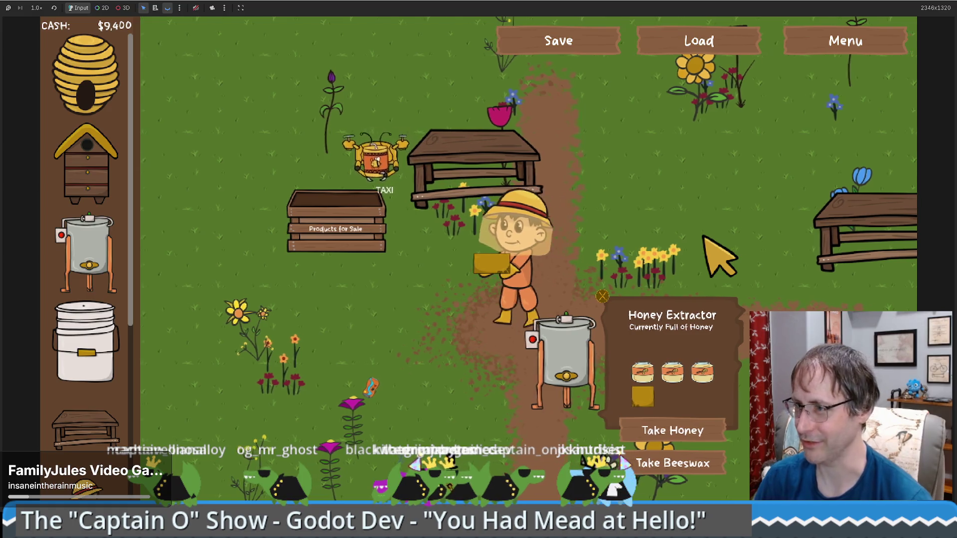
{"action": "key", "text": "a"}
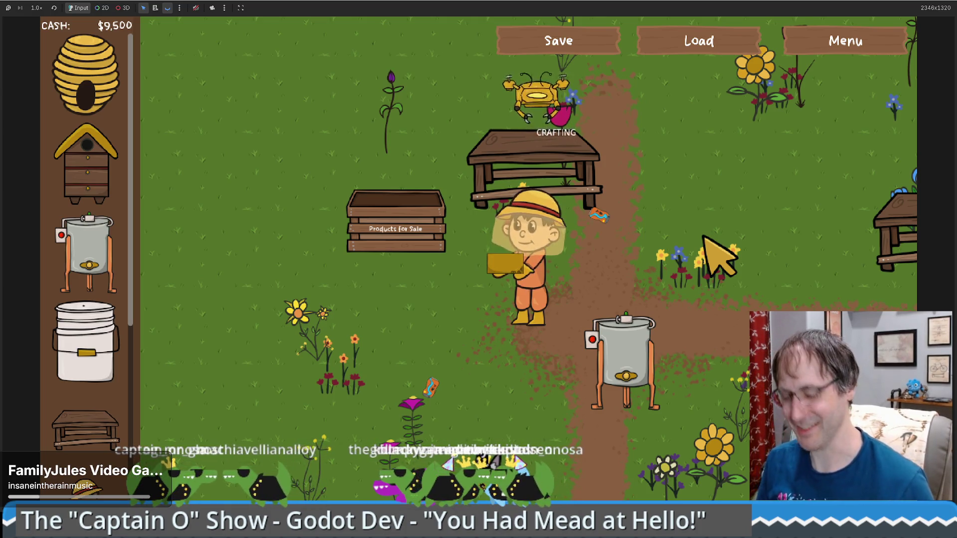
Step: Take the finished candle from the crafting table and sell it at the crate for $100
{"action": "left_click", "coordinate": [593, 323]}
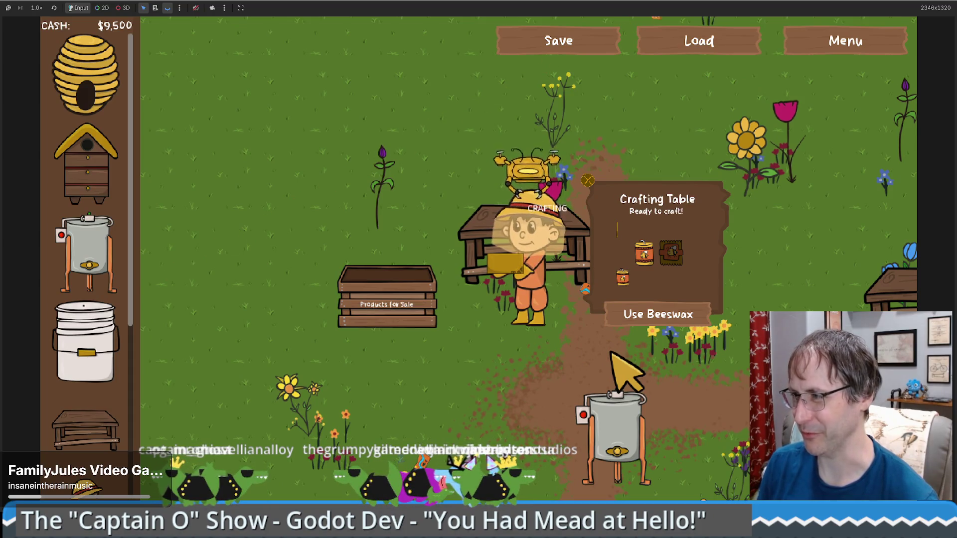
{"action": "left_click", "coordinate": [521, 364]}
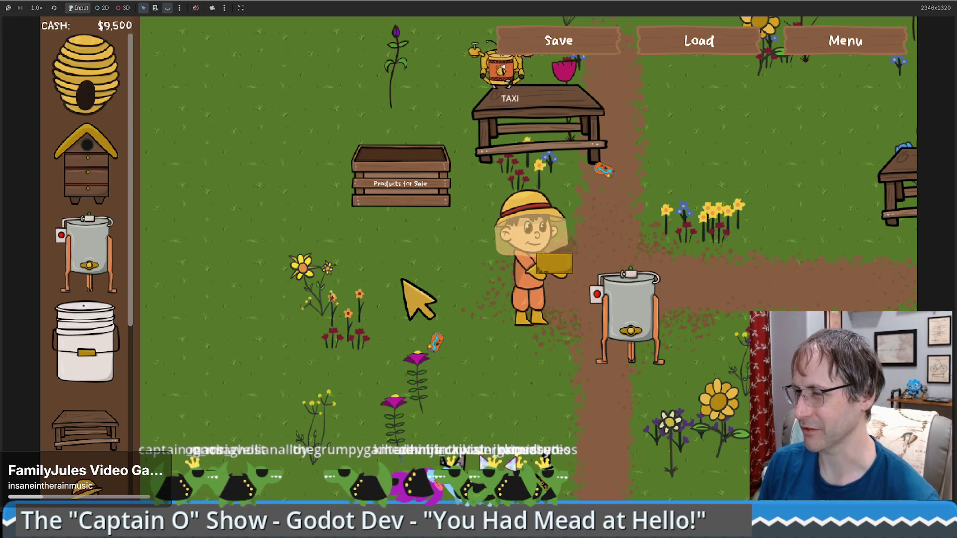
{"action": "key", "text": "w"}
{"action": "key", "text": "a"}
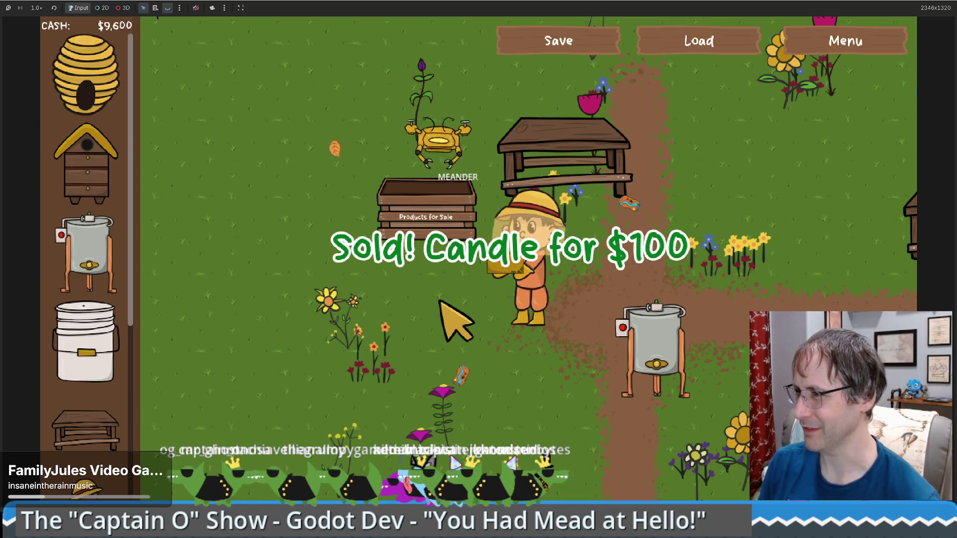
Step: Load beeswax onto the crafting table again and head back to the honey extractor
{"action": "key", "text": "w"}
{"action": "key", "text": "d"}
{"action": "left_click", "coordinate": [636, 323]}
{"action": "key", "text": "s"}
{"action": "key", "text": "d"}
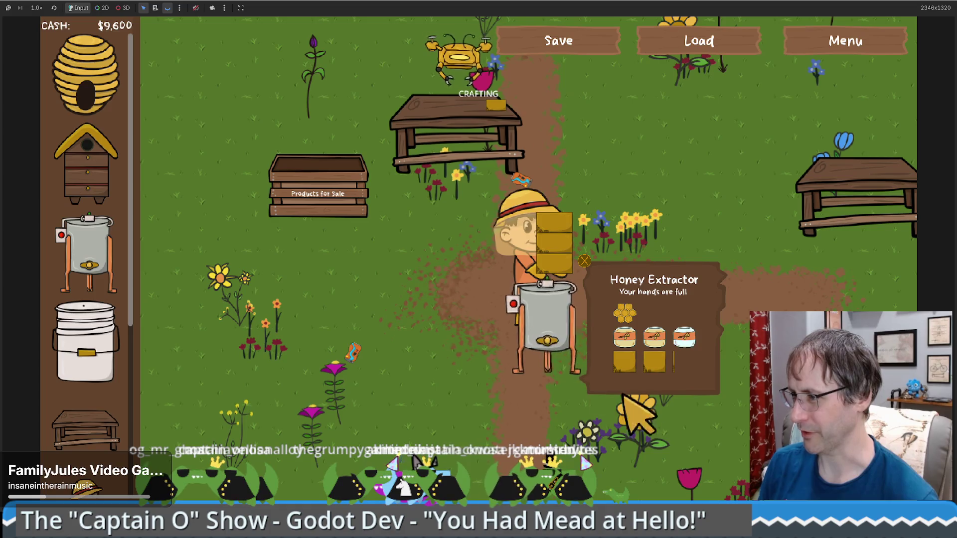
Step: Walk back to the honey extractor and take more beeswax
{"action": "key", "text": "w"}
{"action": "key", "text": "a"}
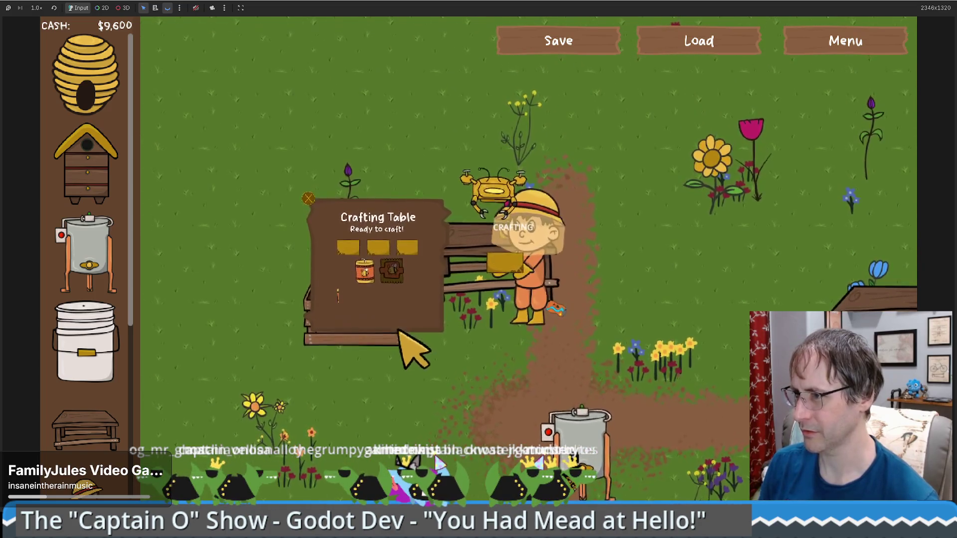
{"action": "key", "text": "s"}
{"action": "key", "text": "d"}
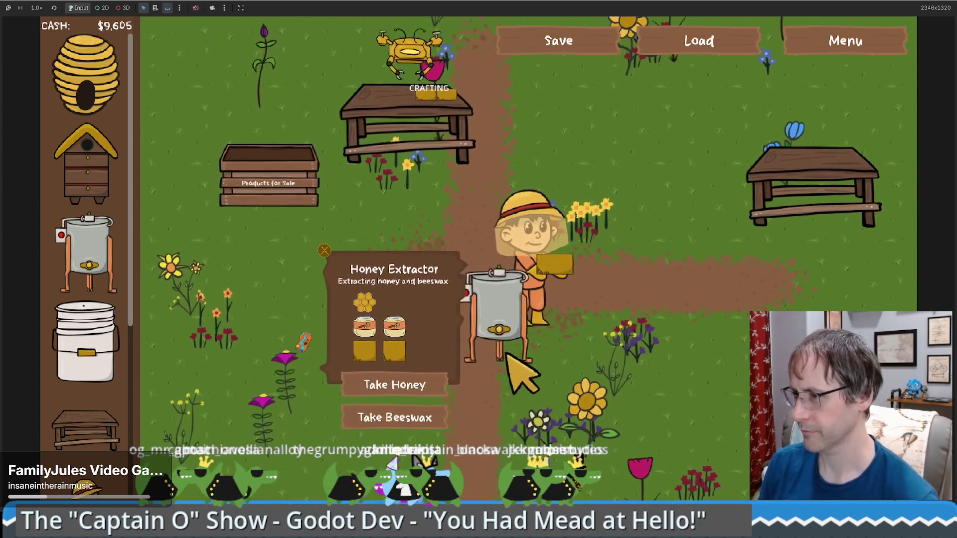
{"action": "key", "text": "d"}
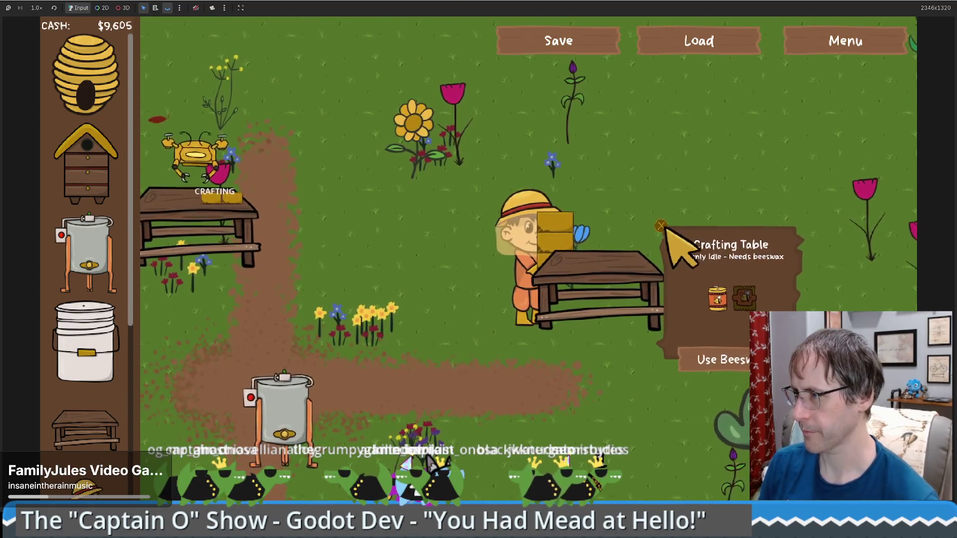
{"action": "key", "text": "a"}
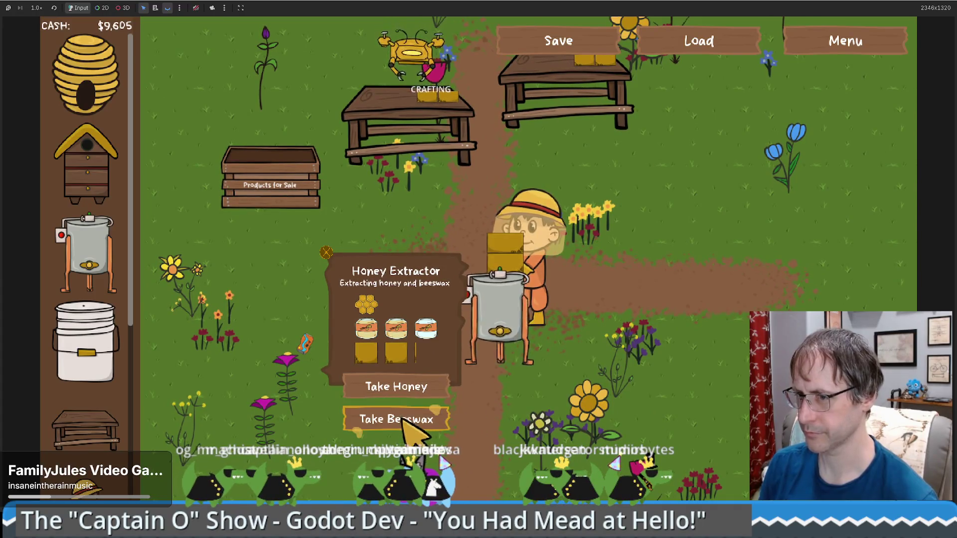
{"action": "left_click", "coordinate": [403, 421]}
Step: Place another crafting table and load beeswax onto it
{"action": "key", "text": "w"}
{"action": "key", "text": "d"}
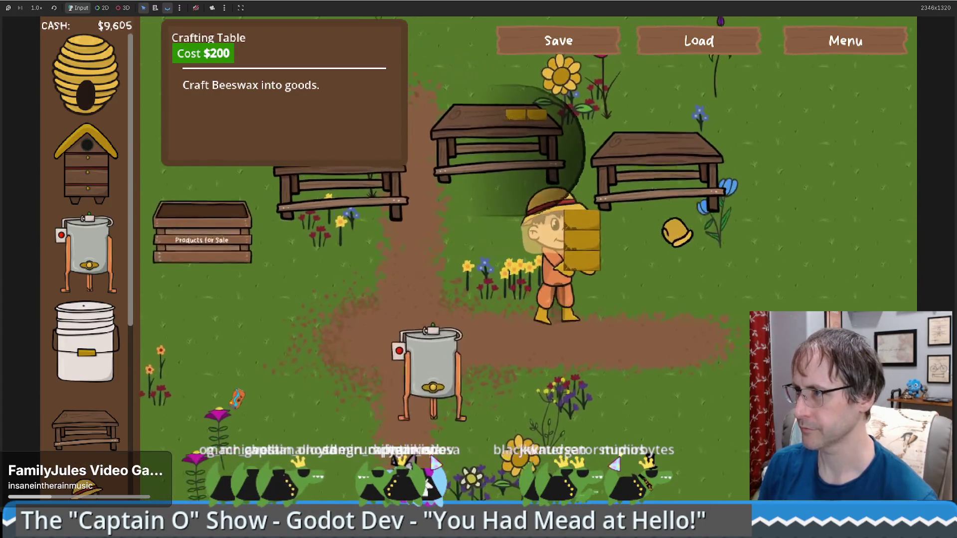
{"action": "key", "text": "e"}
{"action": "left_click", "coordinate": [692, 260]}
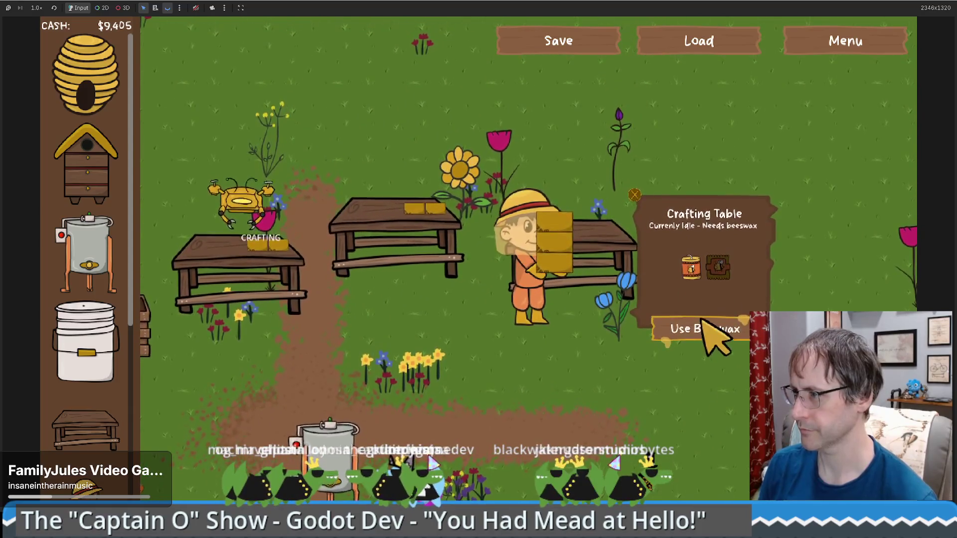
Step: Walk the player to the left crafting table showing the Take Candle popup
{"action": "key", "text": "a"}
{"action": "key", "text": "s"}
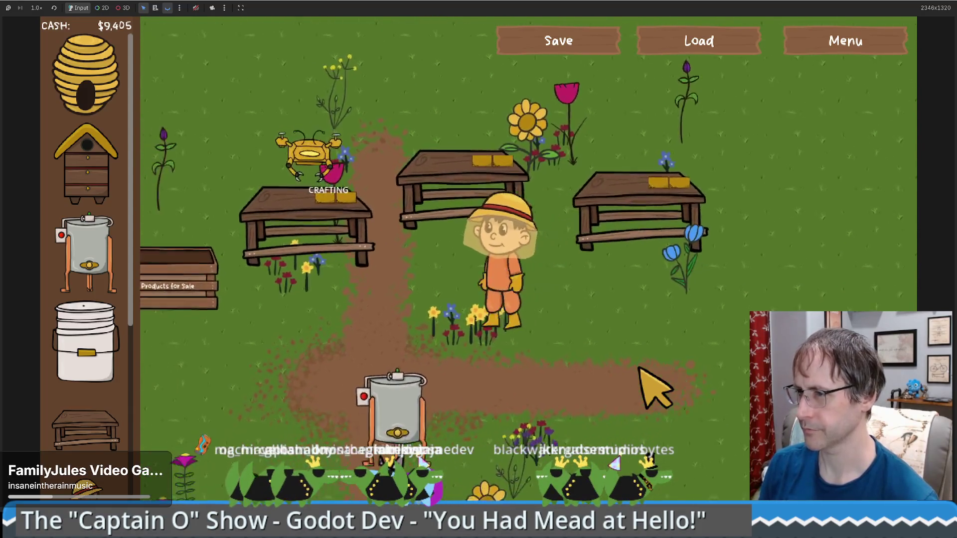
{"action": "key", "text": "a"}
{"action": "key", "text": "w"}
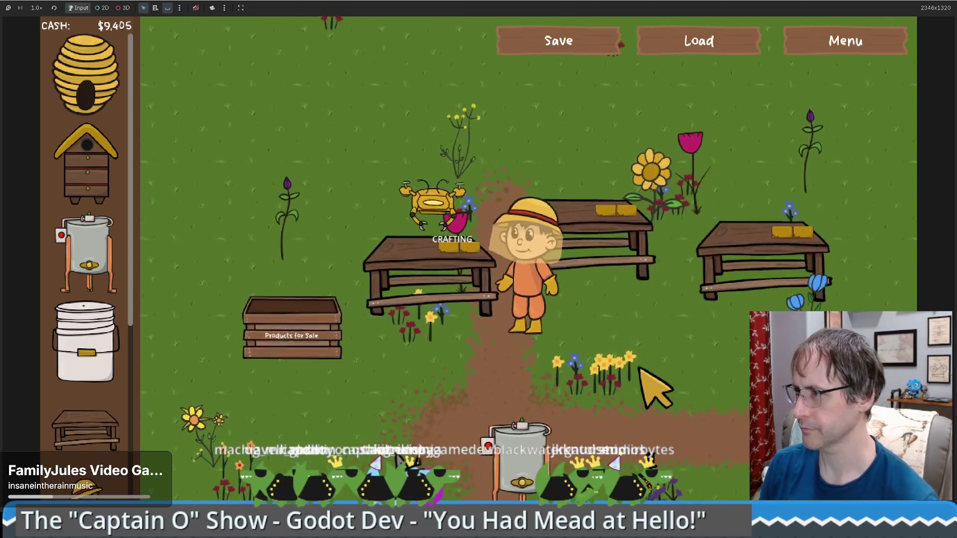
{"action": "key", "text": "w"}
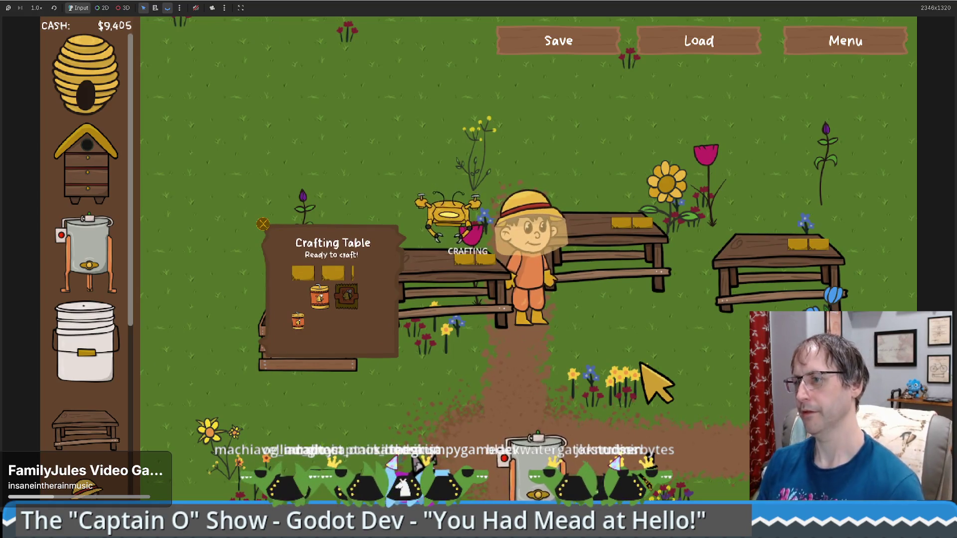
{"action": "key", "text": "d"}
{"action": "key", "text": "a"}
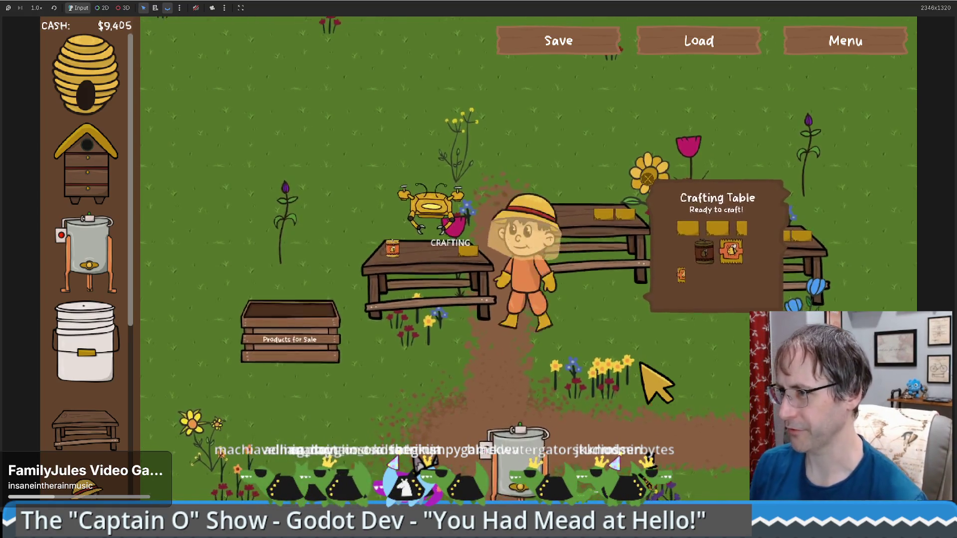
{"action": "key", "text": "a"}
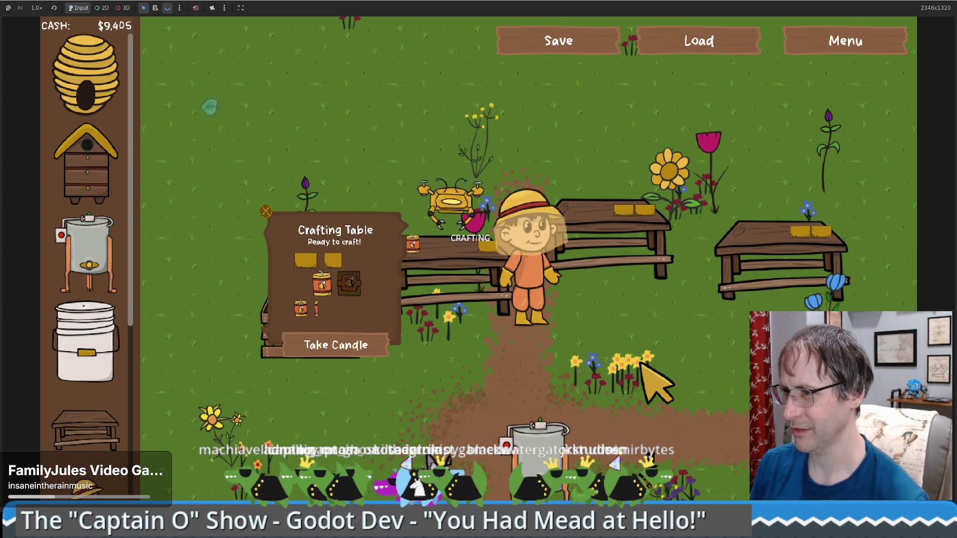
{"action": "key", "text": "s"}
{"action": "key", "text": "d"}
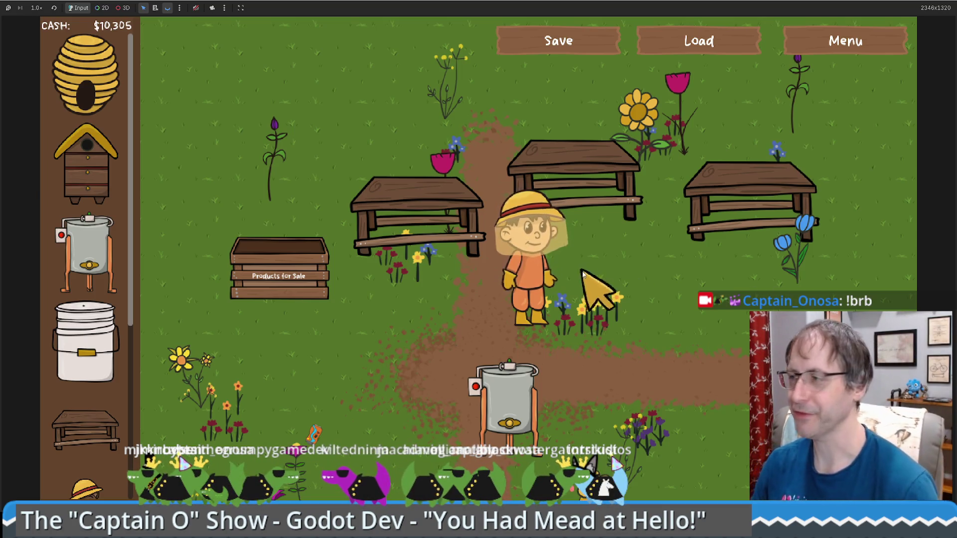
Step: Walk the beekeeper right into the grassland near the flowers, then stop the game with F8
{"action": "key", "text": "Right"}
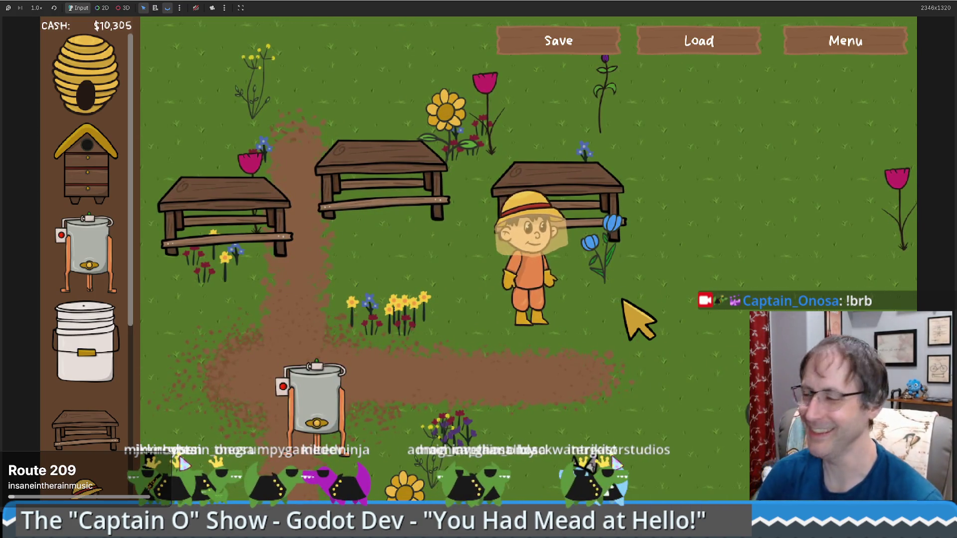
{"action": "key", "text": "Right"}
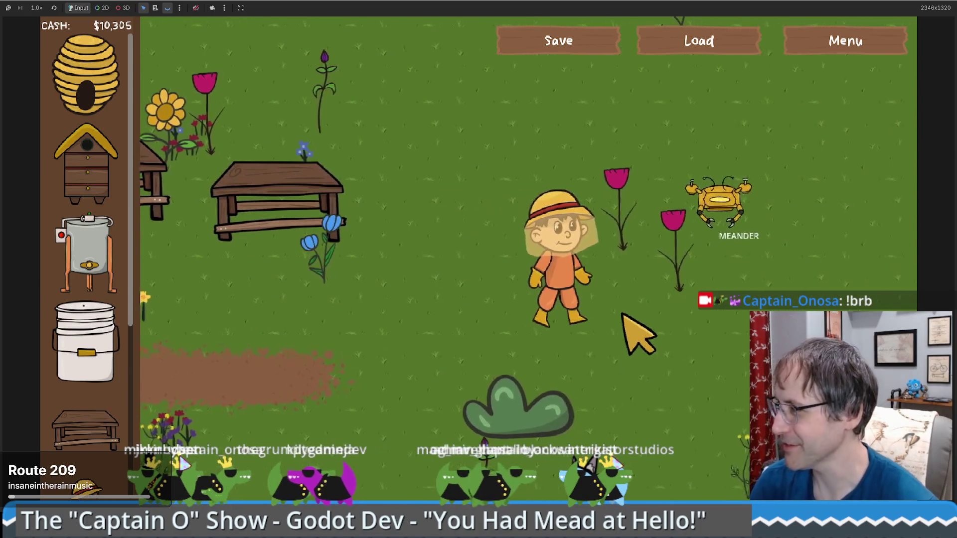
{"action": "key", "text": "Right"}
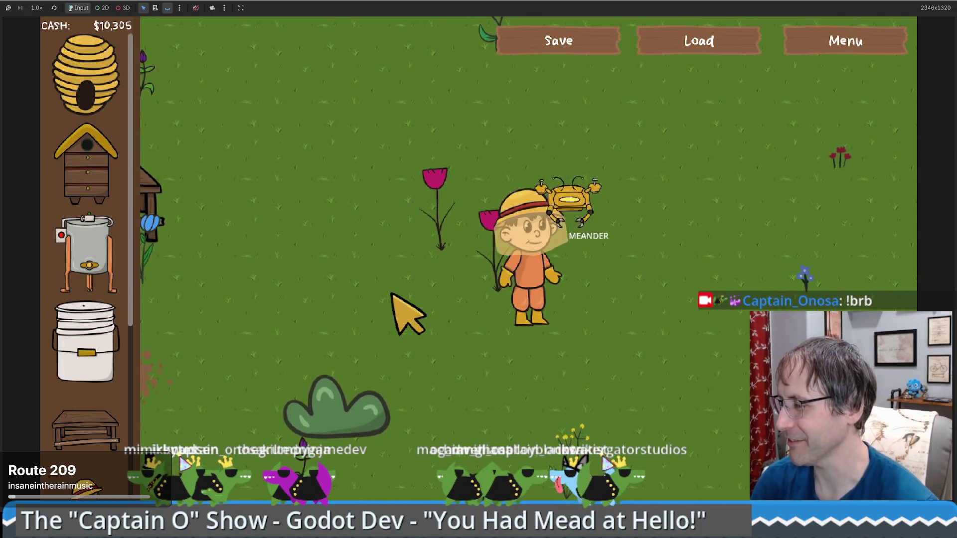
{"action": "key", "text": "Left"}
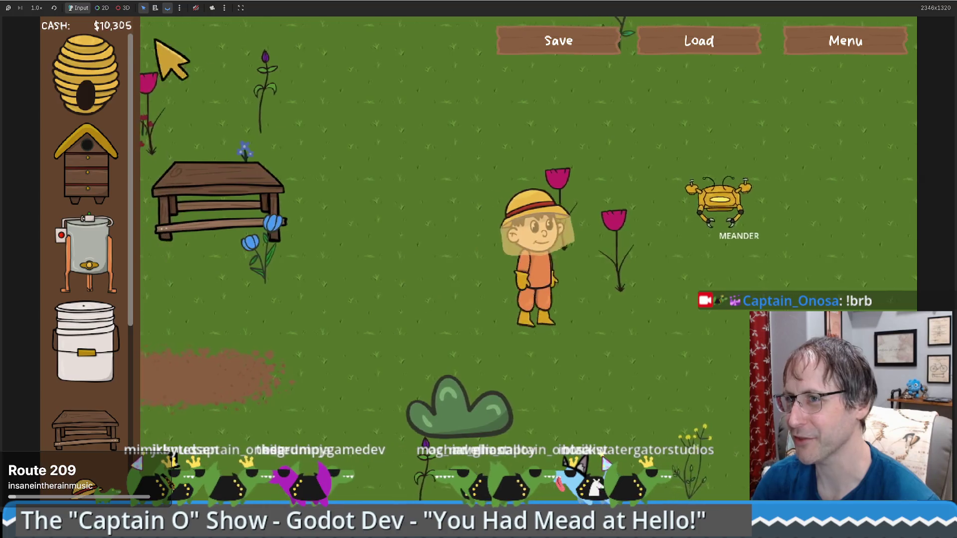
{"action": "key", "text": "Right"}
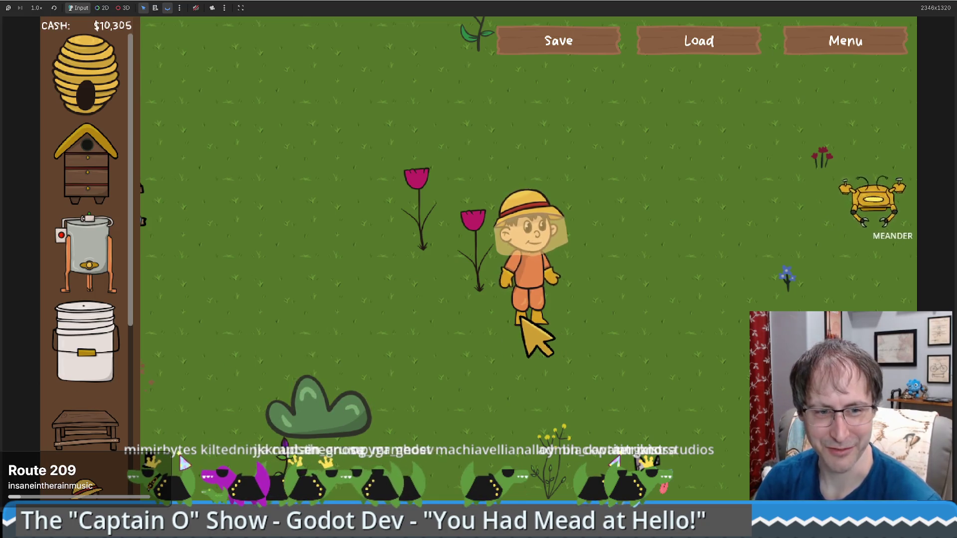
{"action": "key", "text": "d"}
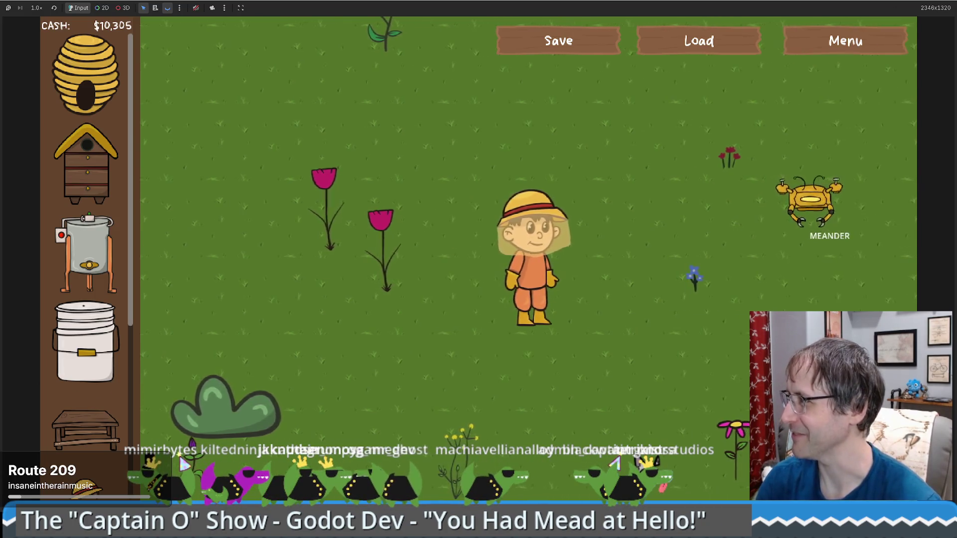
{"action": "key", "text": "F8"}
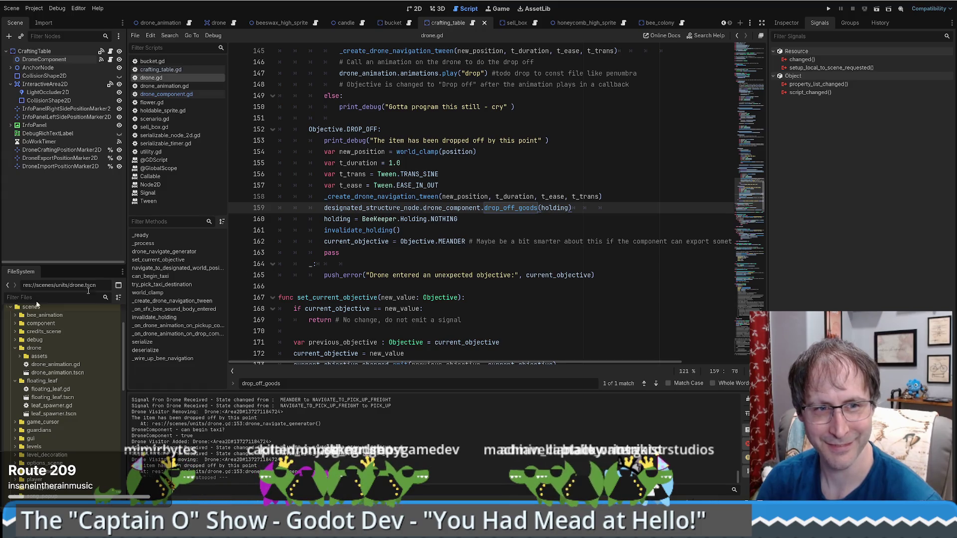
Step: Put the caret on drone.gd's objective reset line 162
{"action": "left_click", "coordinate": [476, 242]}
{"action": "scroll", "coordinate": [333, 237], "scroll_direction": "down", "scroll_amount": 3}
{"action": "scroll", "coordinate": [511, 207], "scroll_direction": "up", "scroll_amount": 3}
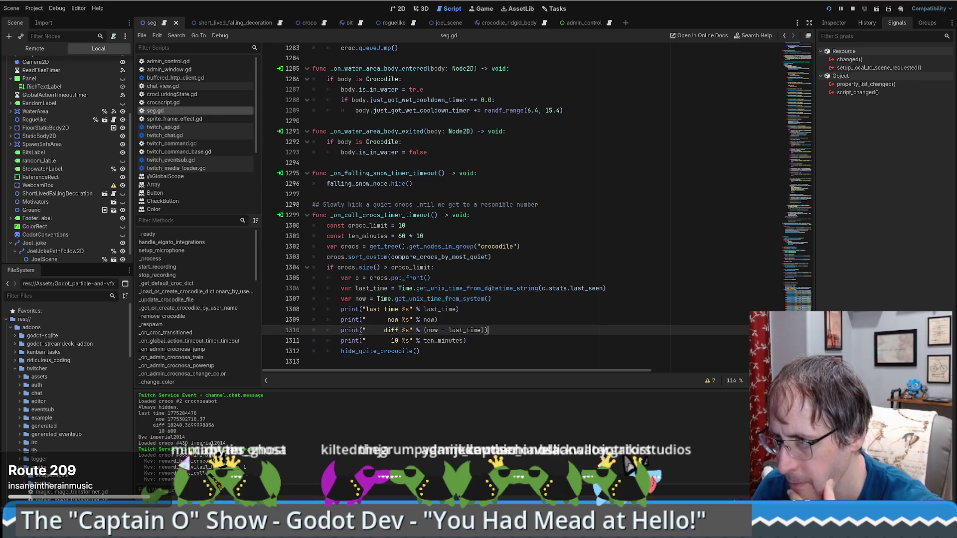
{"action": "mouse_move", "coordinate": [454, 270]}
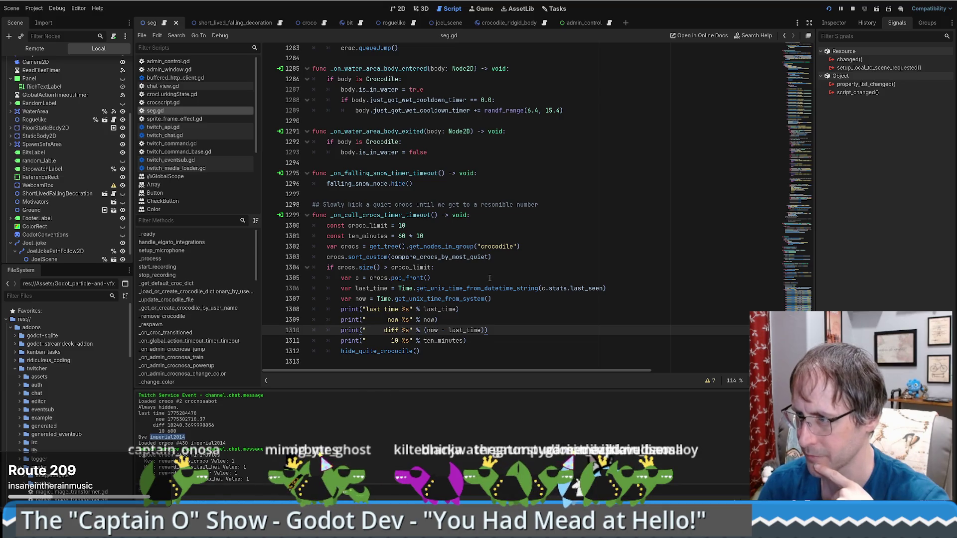
Step: Add 'if (now - last_time) > ten_minutes' above the hide_quite_crocodile() call
{"action": "left_click", "coordinate": [491, 319]}
{"action": "left_click", "coordinate": [484, 345]}
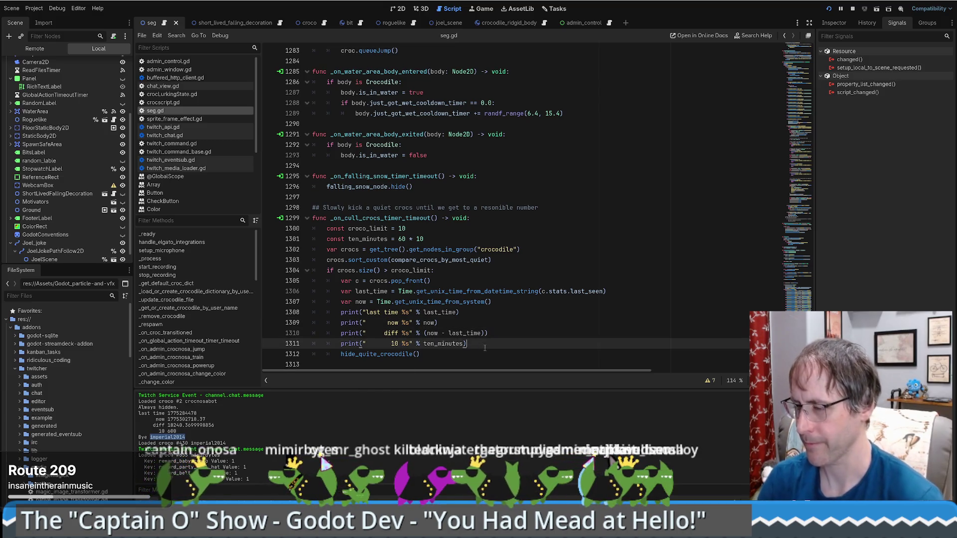
{"action": "key", "text": "Return"}
{"action": "type", "text": "if("}
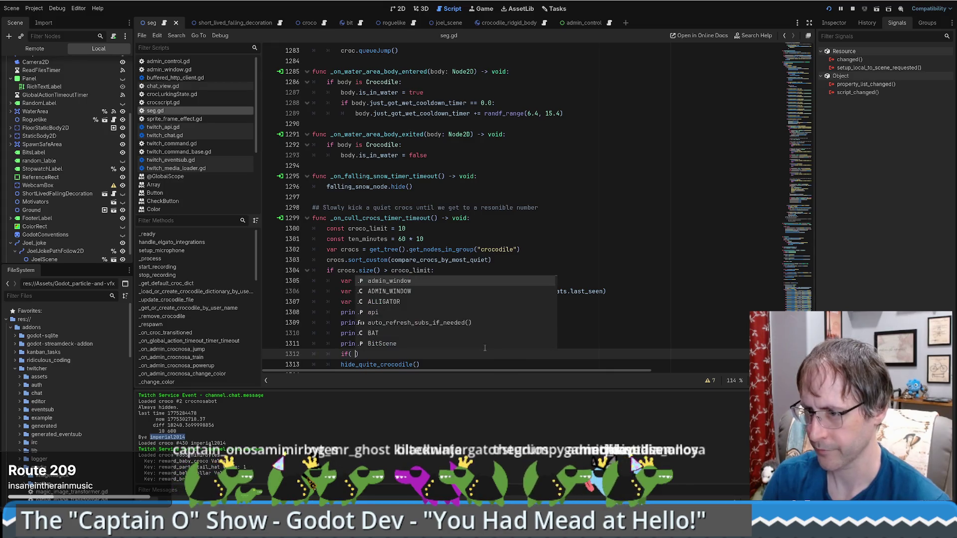
{"action": "left_click_drag", "start_coordinate": [423, 333], "coordinate": [484, 332]}
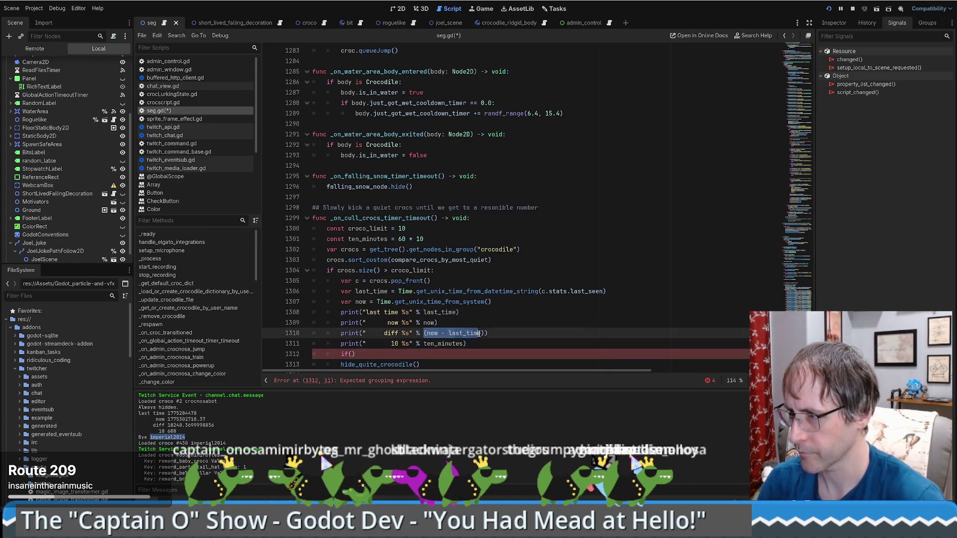
{"action": "key", "text": "ctrl+c"}
{"action": "left_click", "coordinate": [348, 354]}
{"action": "key", "text": "ctrl+v"}
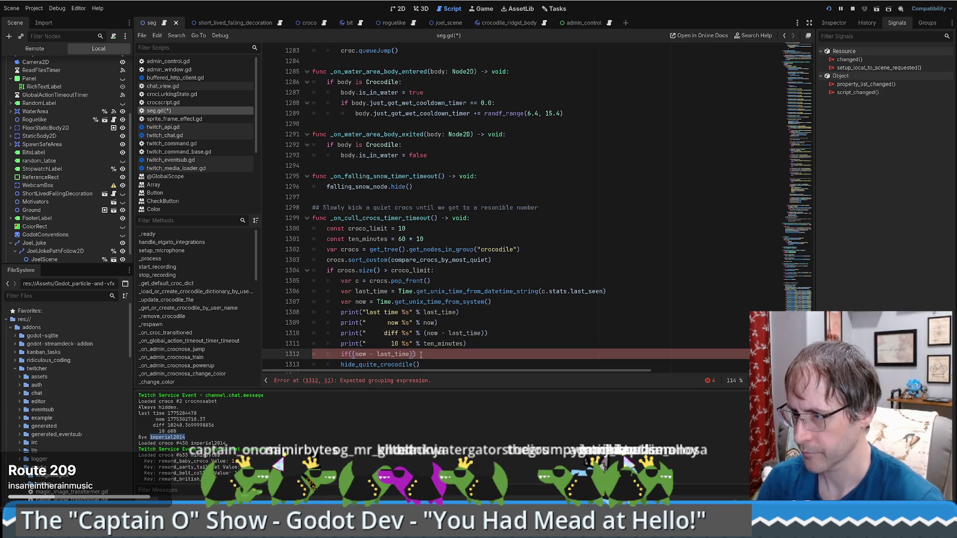
{"action": "type", "text": "> ten_m"}
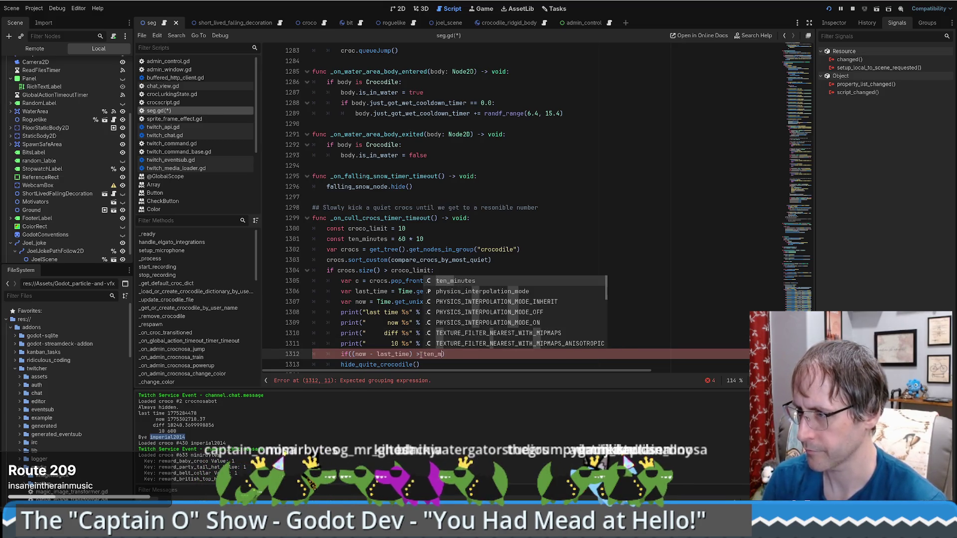
{"action": "key", "text": "Return"}
Step: Indent the hide call, finish the condition with a colon, fix the parenthesis, and save seg.gd
{"action": "key", "text": "Down"}
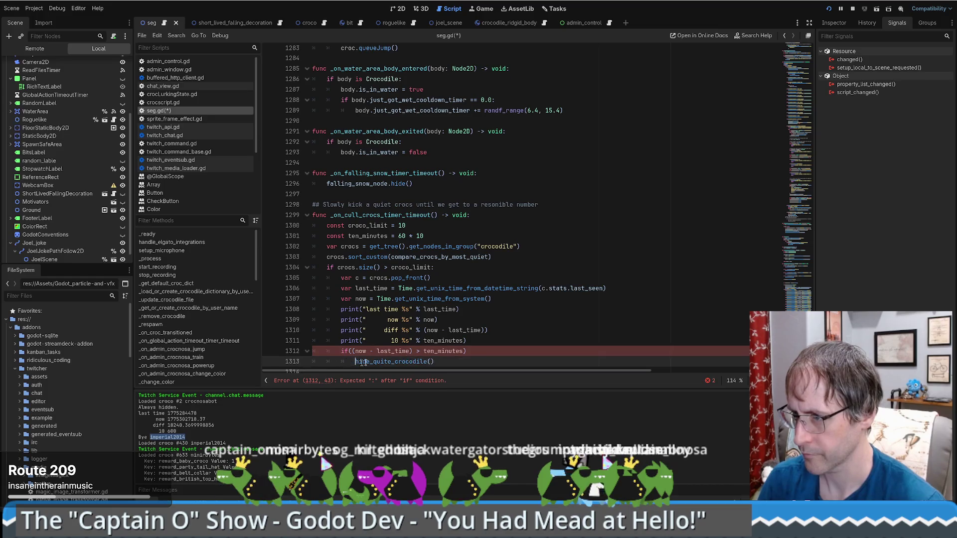
{"action": "key", "text": "Home"}
{"action": "key", "text": "Tab"}
{"action": "left_click", "coordinate": [548, 229]}
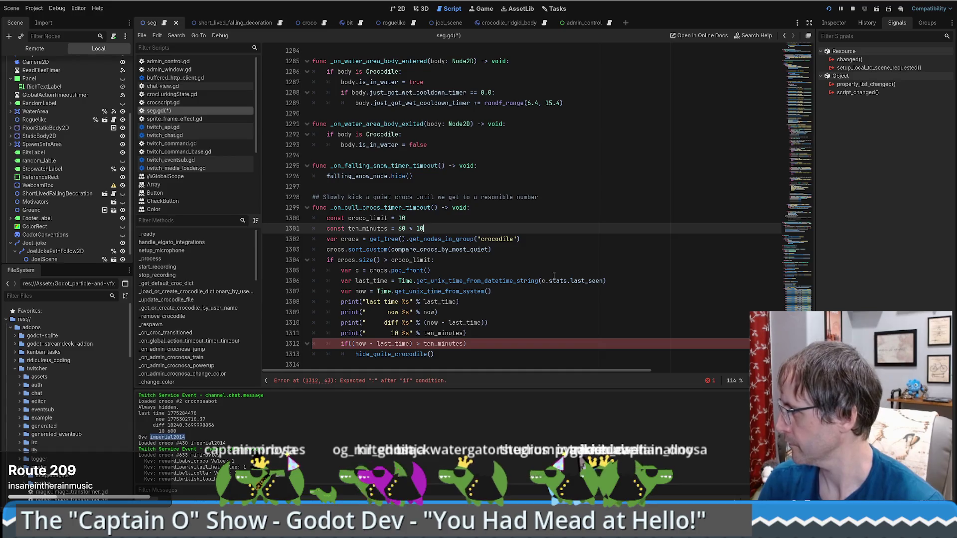
{"action": "left_click", "coordinate": [470, 343]}
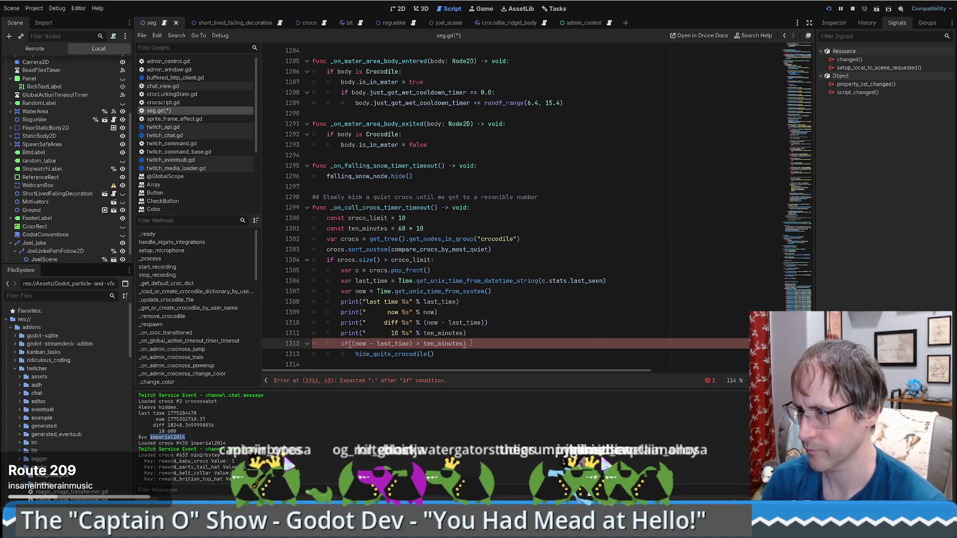
{"action": "type", "text": ":"}
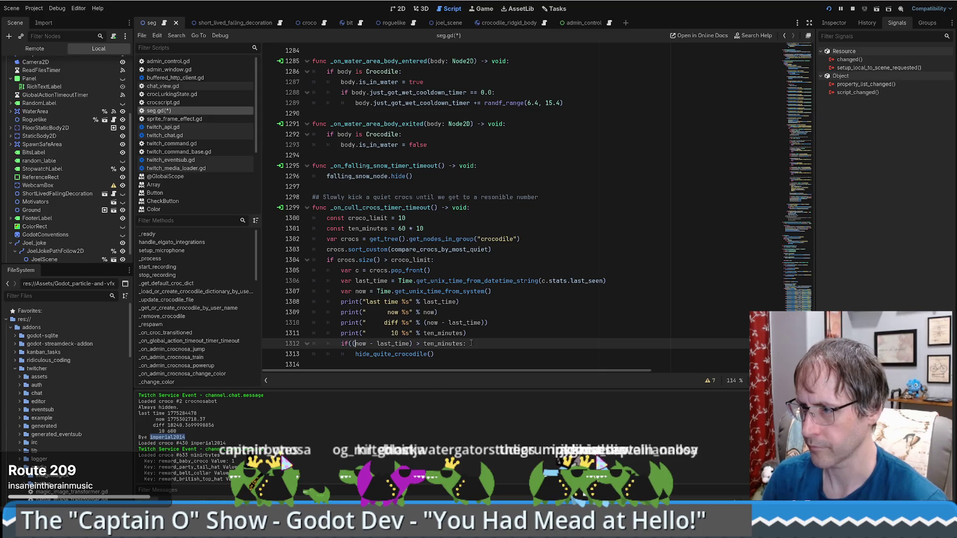
{"action": "key", "text": "BackSpace"}
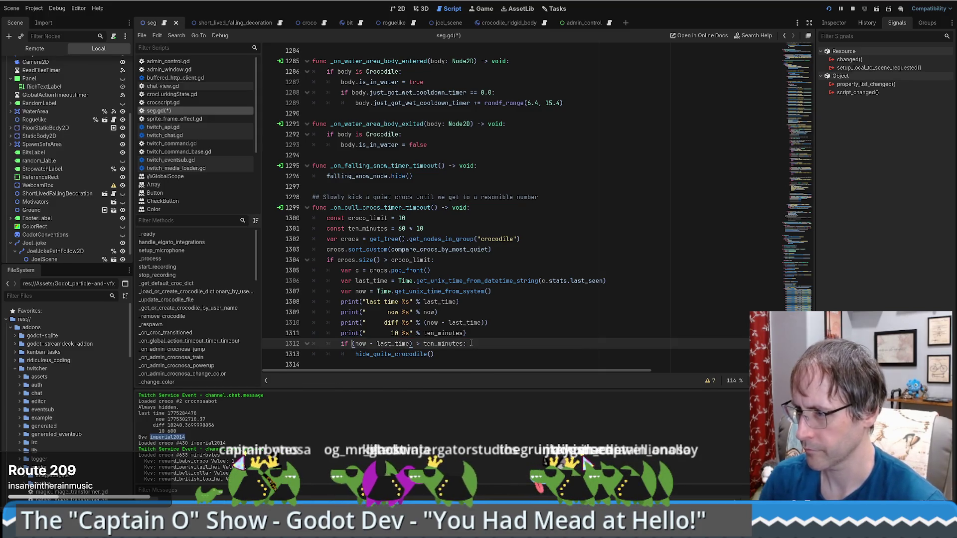
{"action": "key", "text": "ctrl+s"}
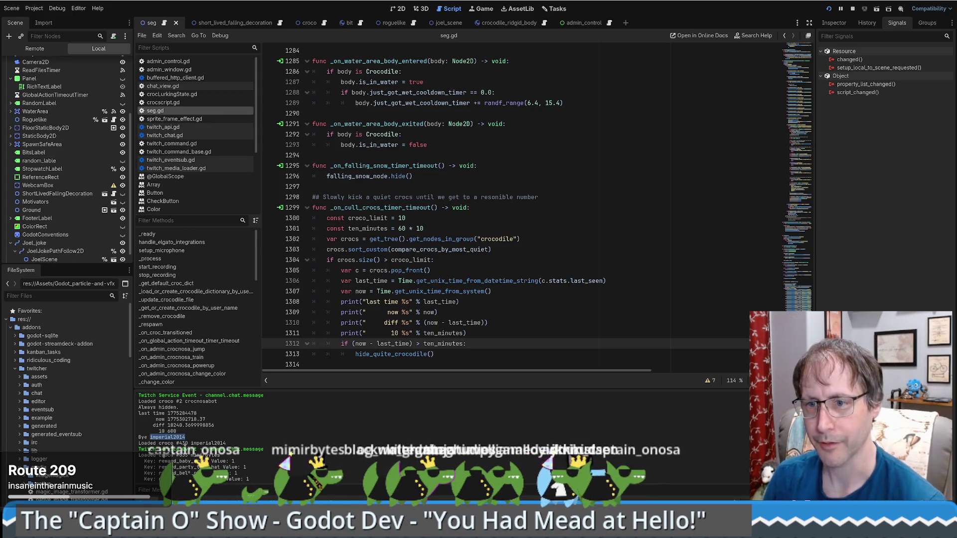
{"action": "key", "text": "Down"}
{"action": "key", "text": "Down"}
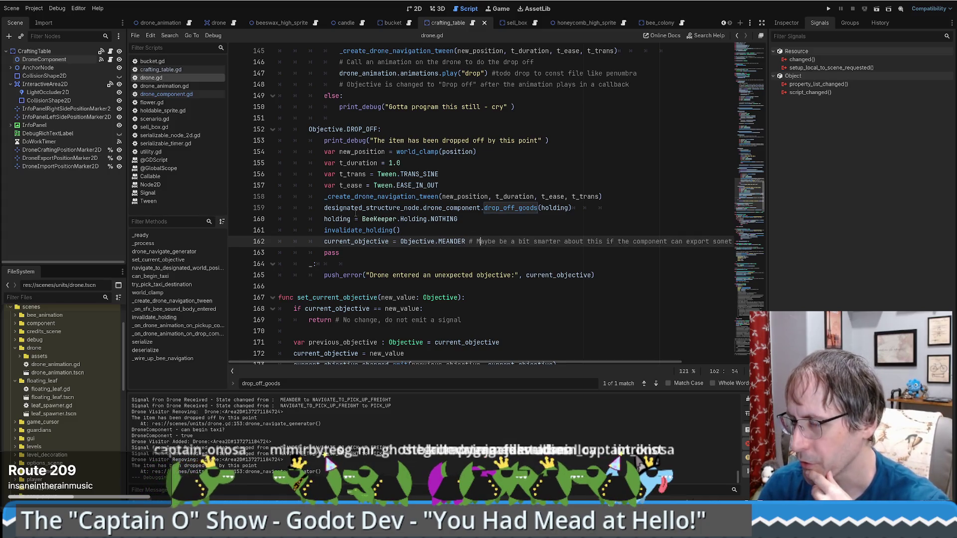
Step: Check designated_structure_node's docs and select the trailing comment on line 162
{"action": "mouse_move", "coordinate": [355, 212]}
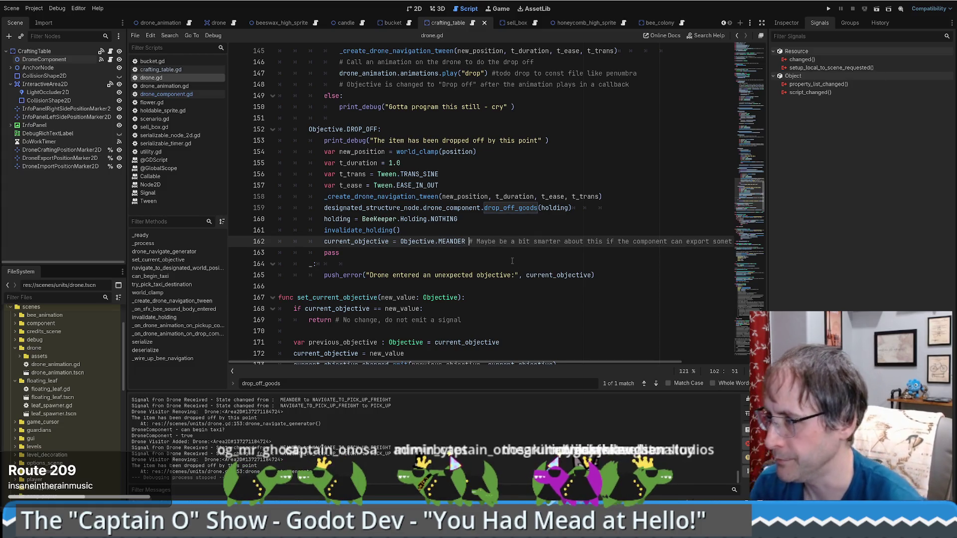
{"action": "left_click_drag", "start_coordinate": [498, 362], "coordinate": [567, 362]}
Step: Restore the 'Maybe be a bit smarter' comment on the MEANDER line in the DROP_OFF branch
{"action": "left_click", "coordinate": [709, 239], "text": "shift"}
{"action": "key", "text": "BackSpace"}
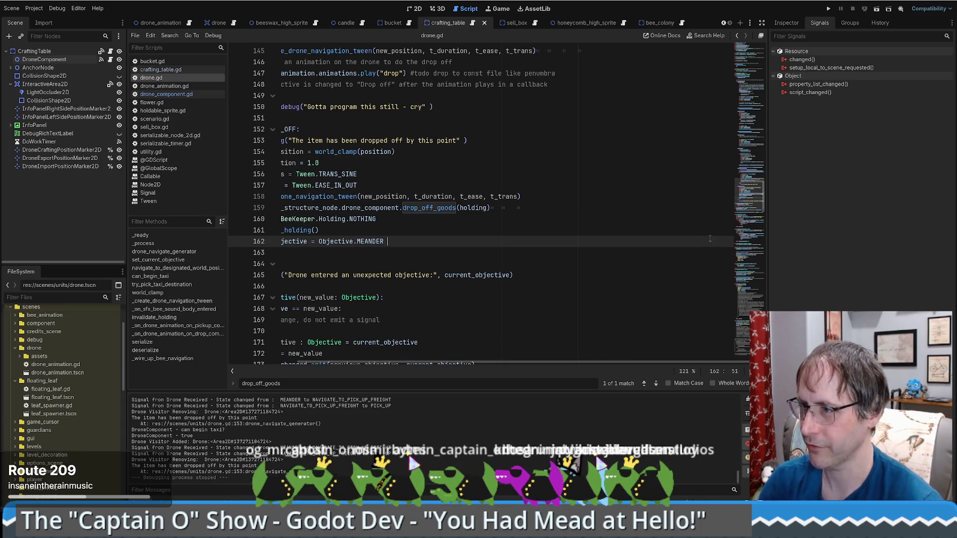
{"action": "key", "text": "Home"}
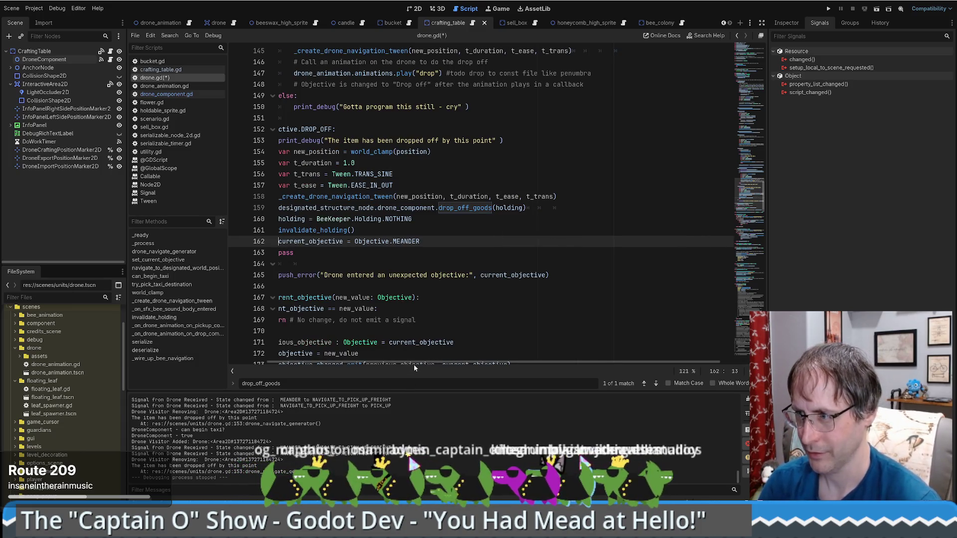
{"action": "left_click_drag", "start_coordinate": [415, 368], "coordinate": [377, 366]}
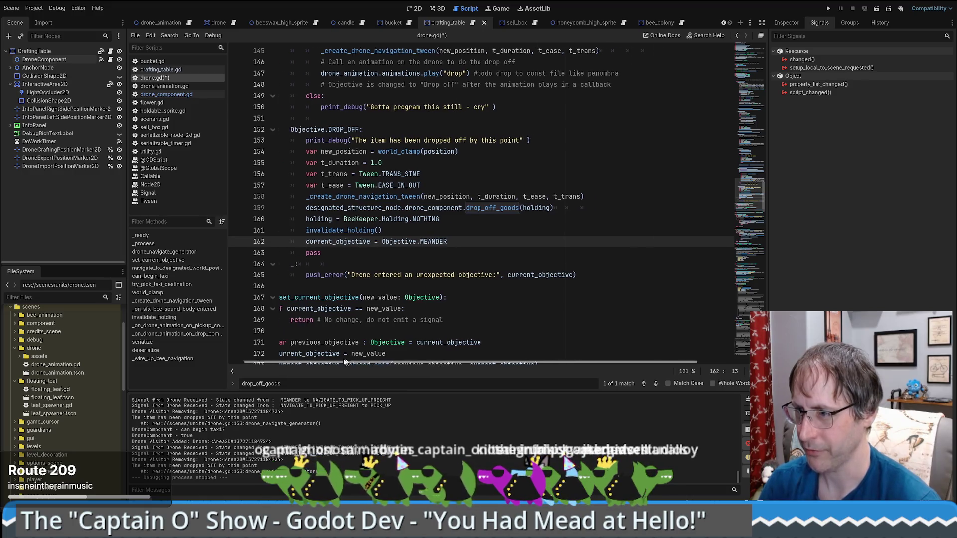
{"action": "left_click", "coordinate": [468, 232]}
{"action": "key", "text": "Return"}
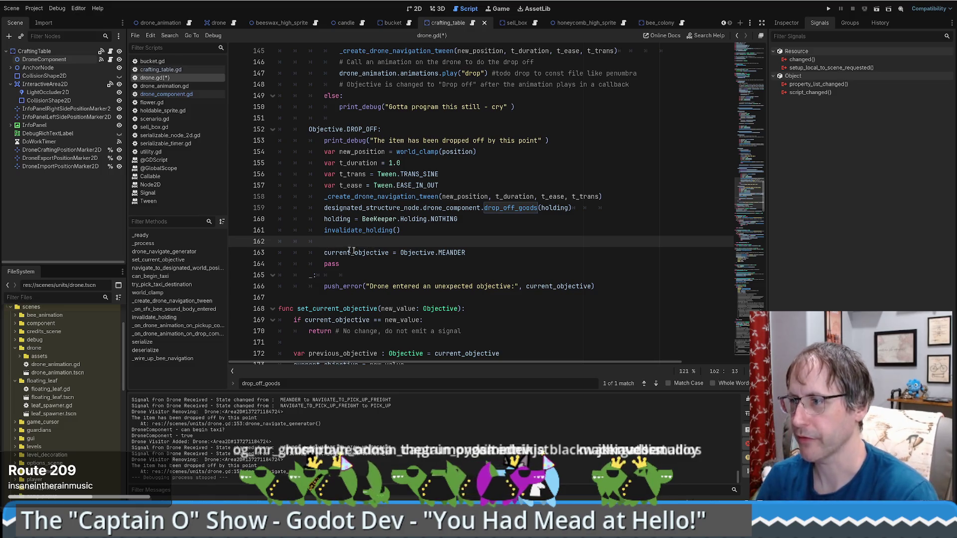
{"action": "key", "text": "BackSpace"}
{"action": "key", "text": "BackSpace"}
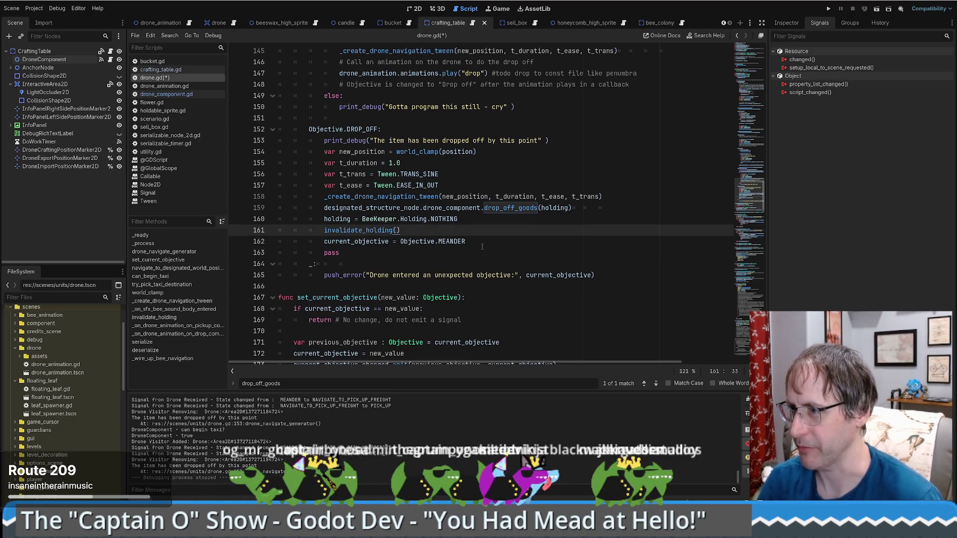
{"action": "key", "text": "ctrl+z"}
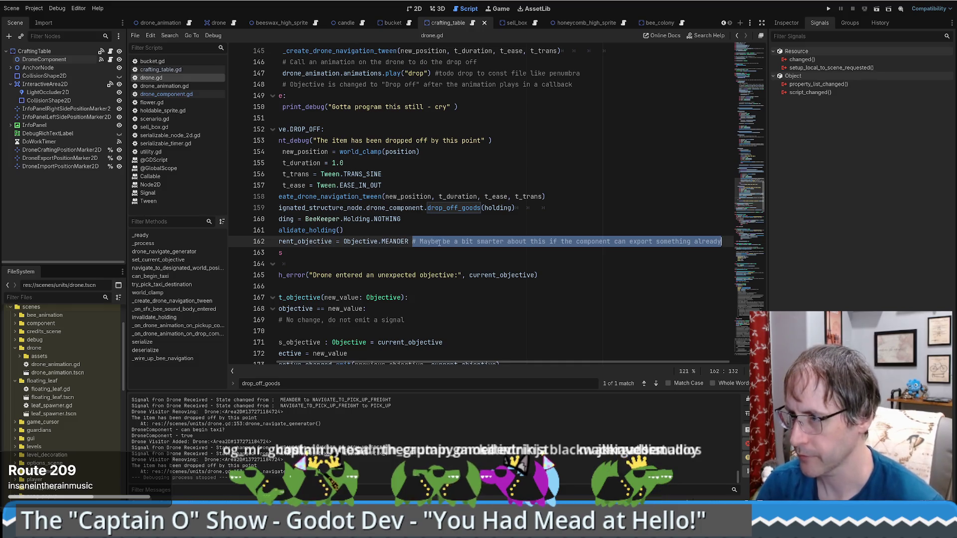
Step: Delete the leftover pass line below the MEANDER line
{"action": "left_click", "coordinate": [438, 242]}
{"action": "key", "text": "Home"}
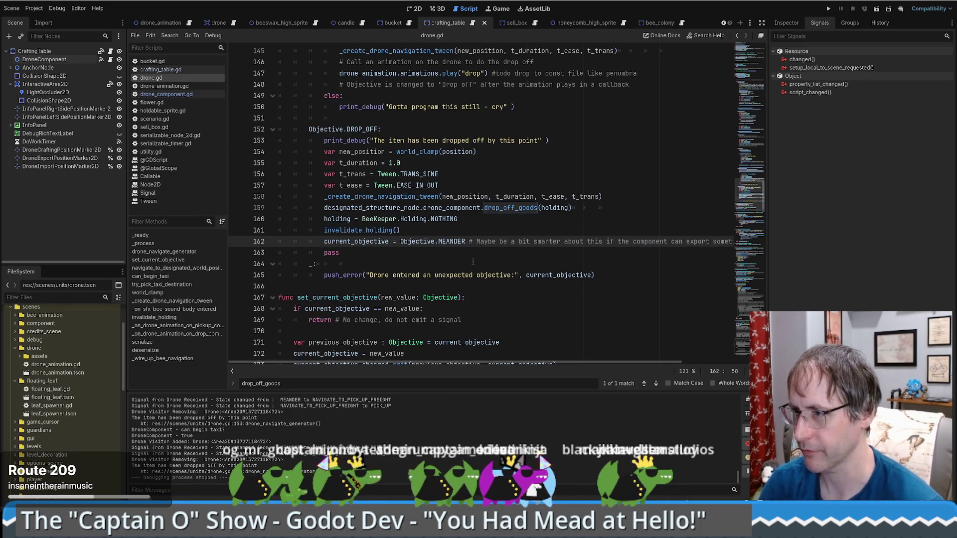
{"action": "key", "text": "Down"}
{"action": "key", "text": "shift+Home"}
{"action": "key", "text": "BackSpace"}
{"action": "key", "text": "BackSpace"}
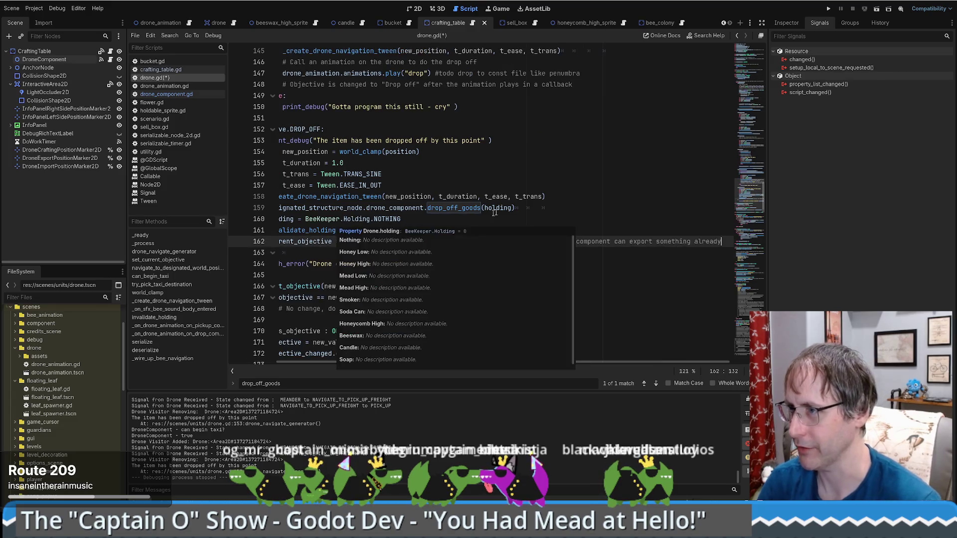
{"action": "key", "text": "Up"}
{"action": "key", "text": "Up"}
{"action": "key", "text": "Up"}
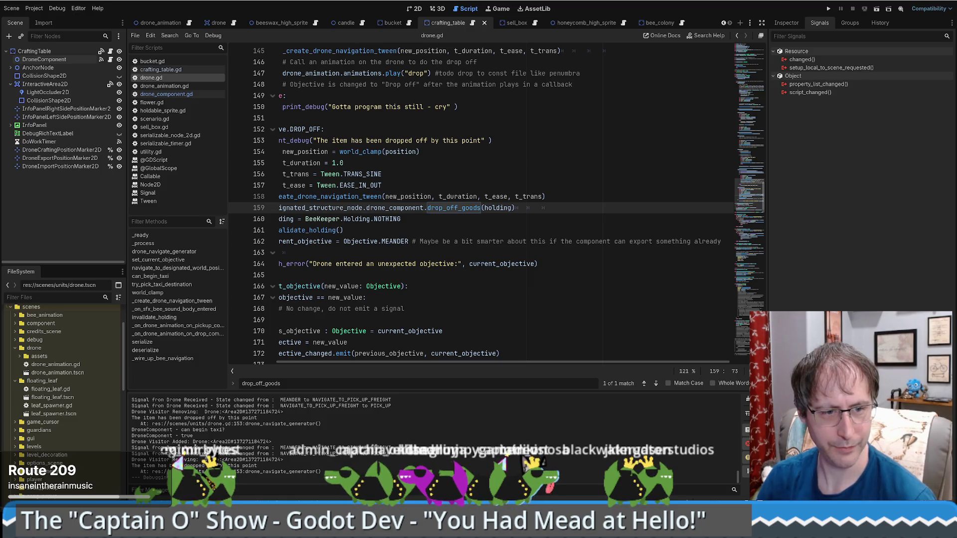
Step: Place the cursor at the end of the push_error fallback line in drone.gd
{"action": "left_click", "coordinate": [551, 268]}
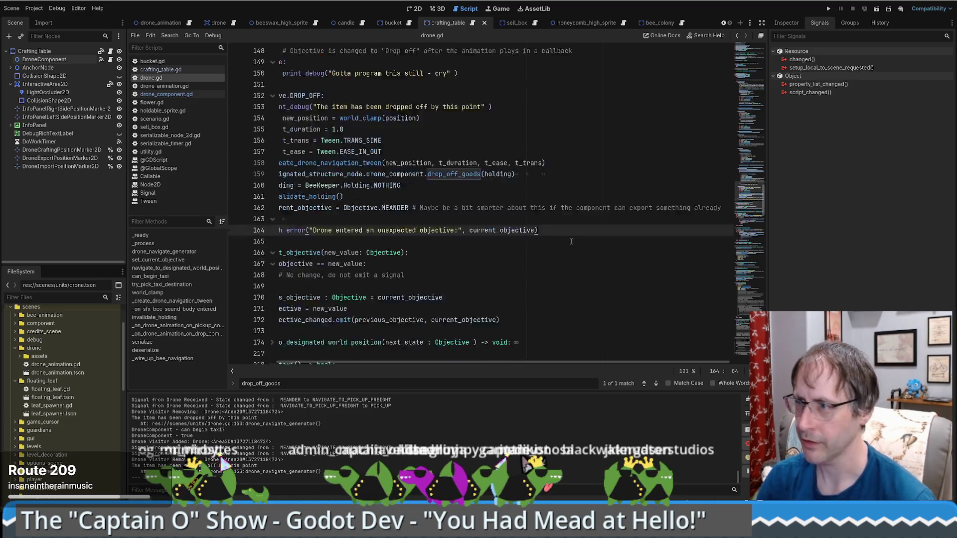
Step: Select the DroneComponent node to list its signals, then launch the game project
{"action": "left_click", "coordinate": [60, 60]}
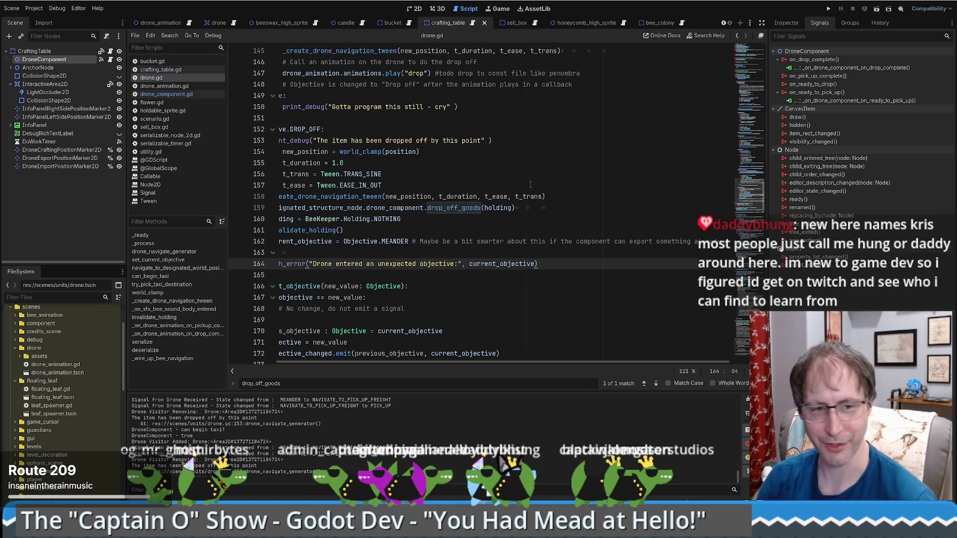
{"action": "left_click", "coordinate": [829, 9]}
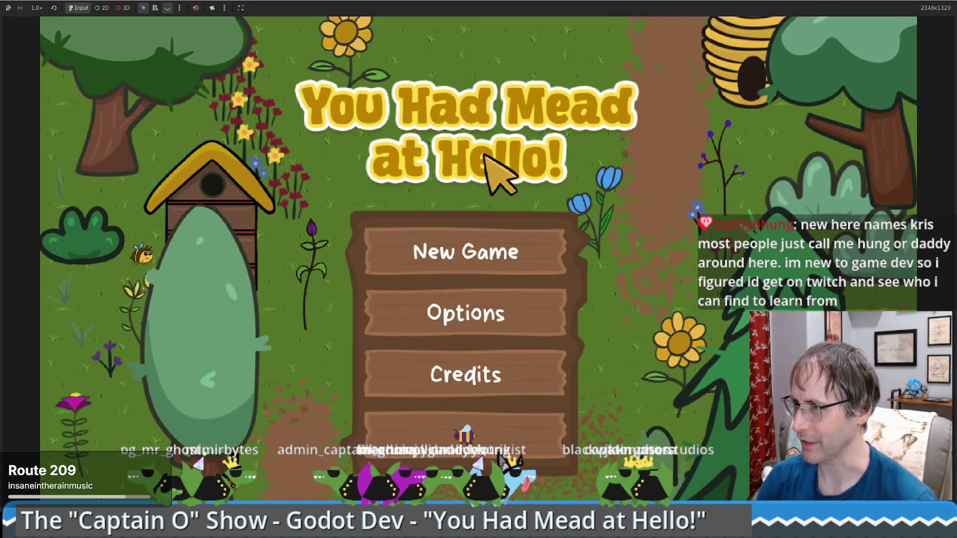
Step: Start a new game from the 'You Had Mead at Hello!' title menu
{"action": "left_click", "coordinate": [467, 242]}
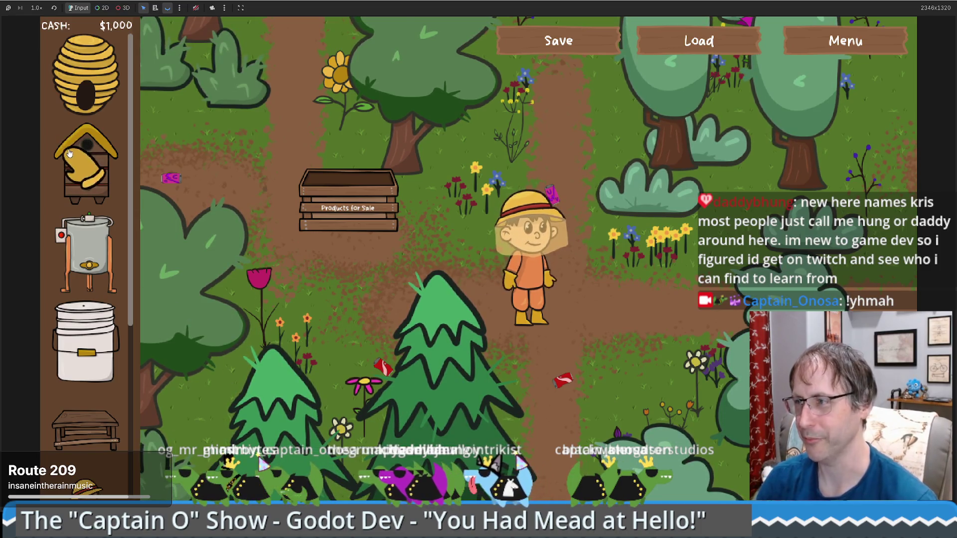
Step: Place a beehive on the garden path and walk the beekeeper over to it
{"action": "mouse_move", "coordinate": [86, 160]}
{"action": "left_mouse_down"}
{"action": "mouse_move", "coordinate": [491, 120]}
{"action": "mouse_move", "coordinate": [506, 129]}
{"action": "left_mouse_up"}
{"action": "key", "text": "w"}
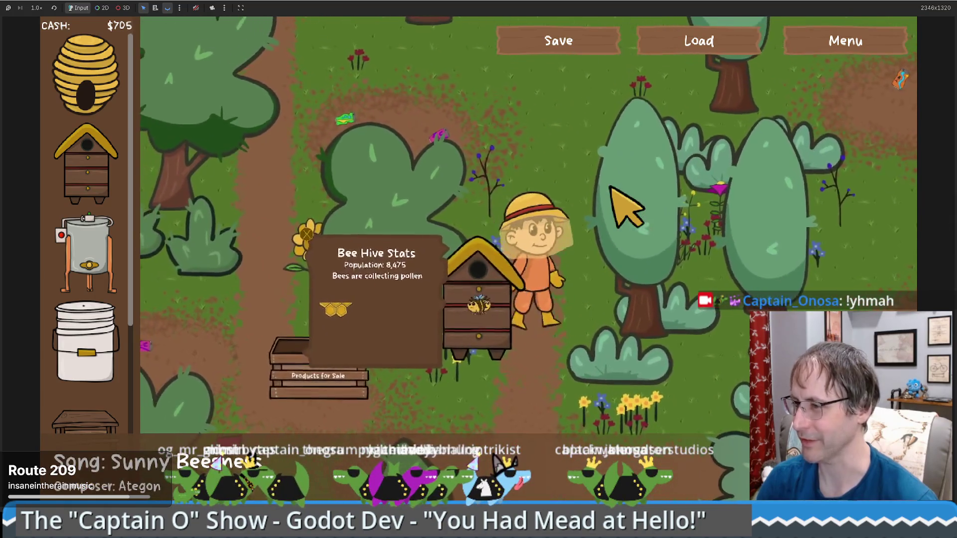
{"action": "key", "text": "s"}
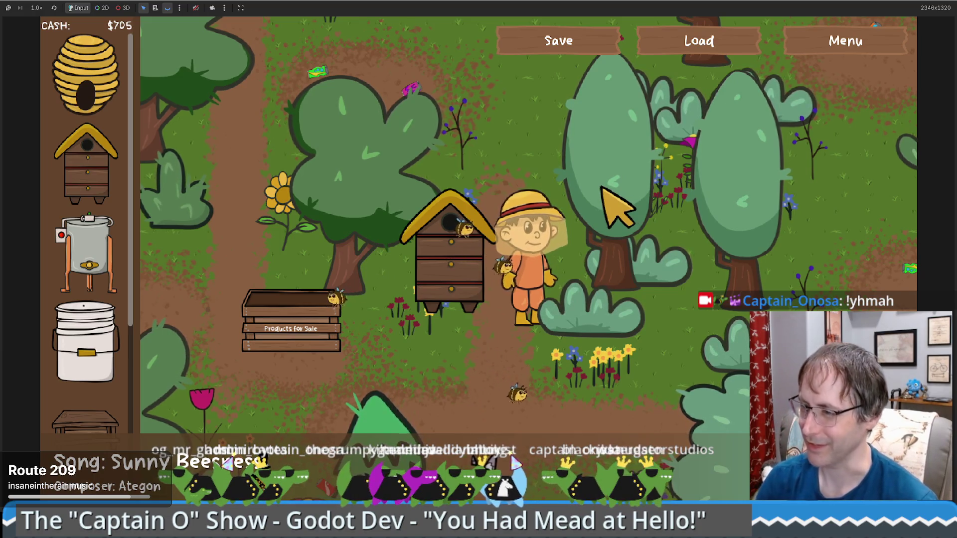
{"action": "key", "text": "s"}
{"action": "key", "text": "w"}
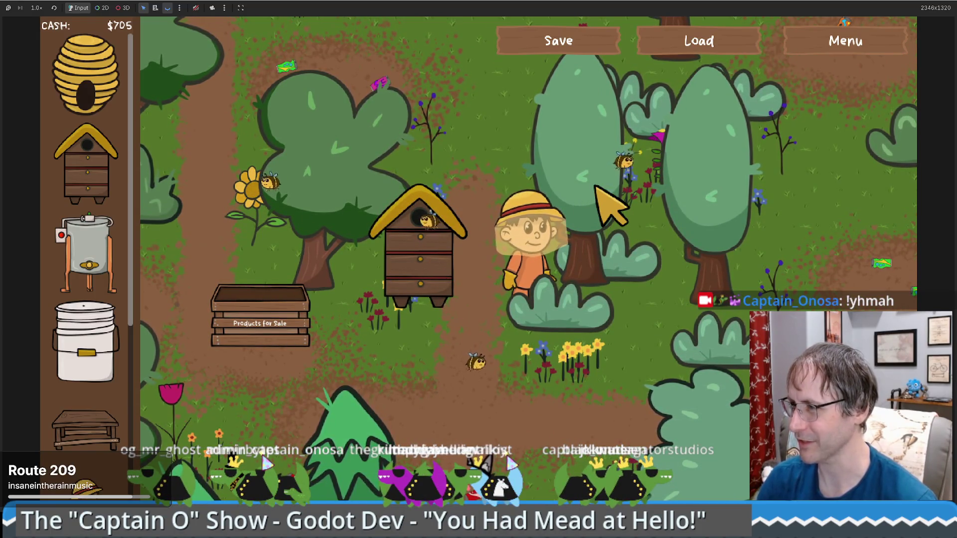
{"action": "key", "text": "a"}
Step: Check the first hive's stats and place a second beehive near the top centre
{"action": "left_click", "coordinate": [456, 258]}
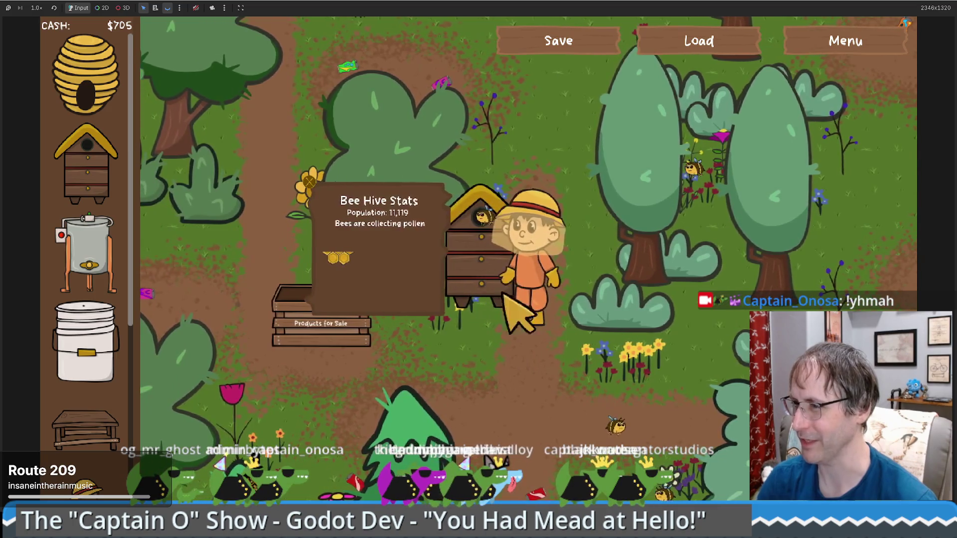
{"action": "key", "text": "2"}
{"action": "left_click", "coordinate": [549, 136]}
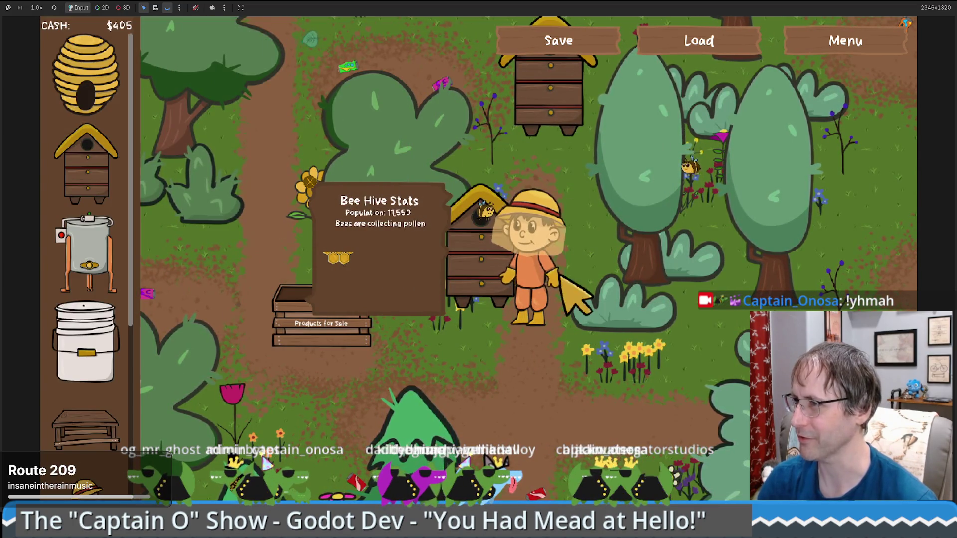
Step: Place a Honey Extractor near the bottom centre, sell two honeycombs, and load honeycomb into it
{"action": "left_click", "coordinate": [97, 269]}
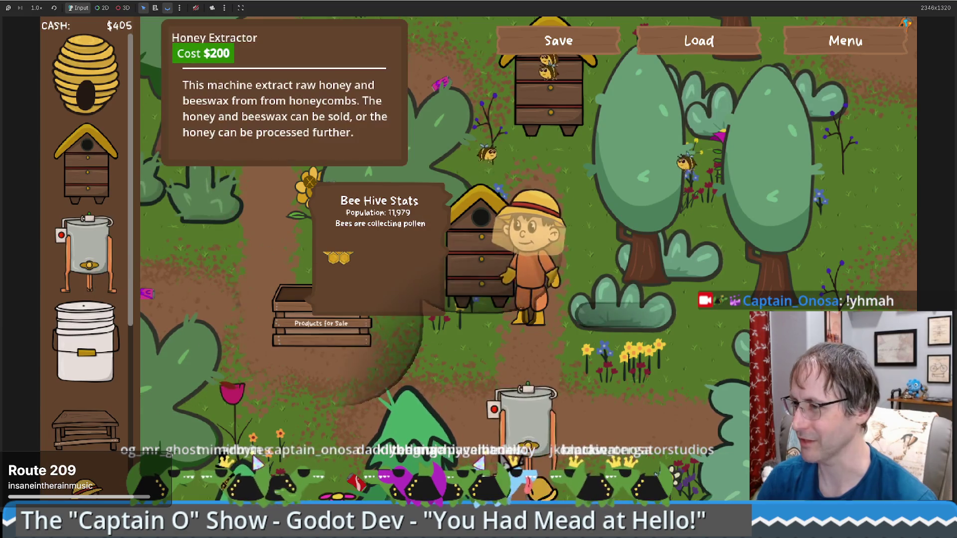
{"action": "left_click", "coordinate": [546, 406]}
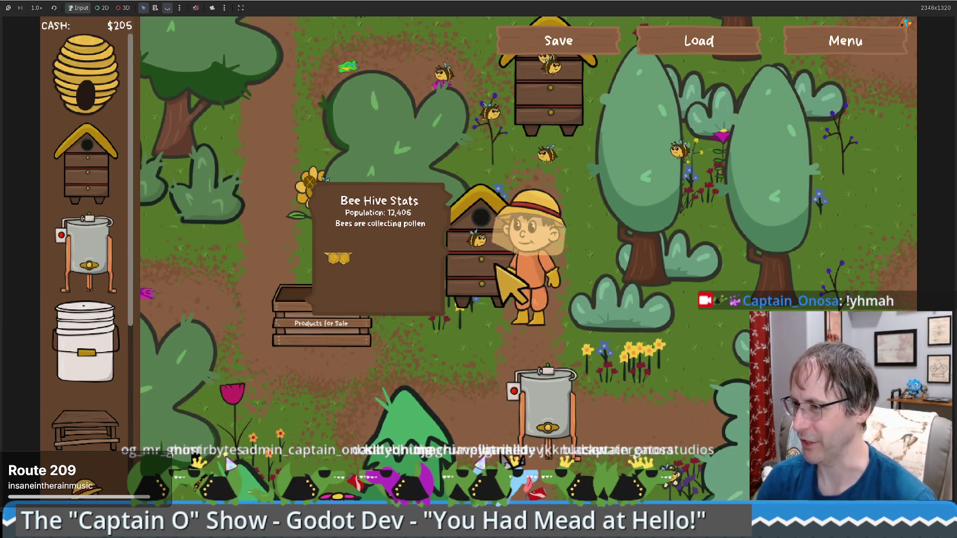
{"action": "left_click", "coordinate": [388, 318]}
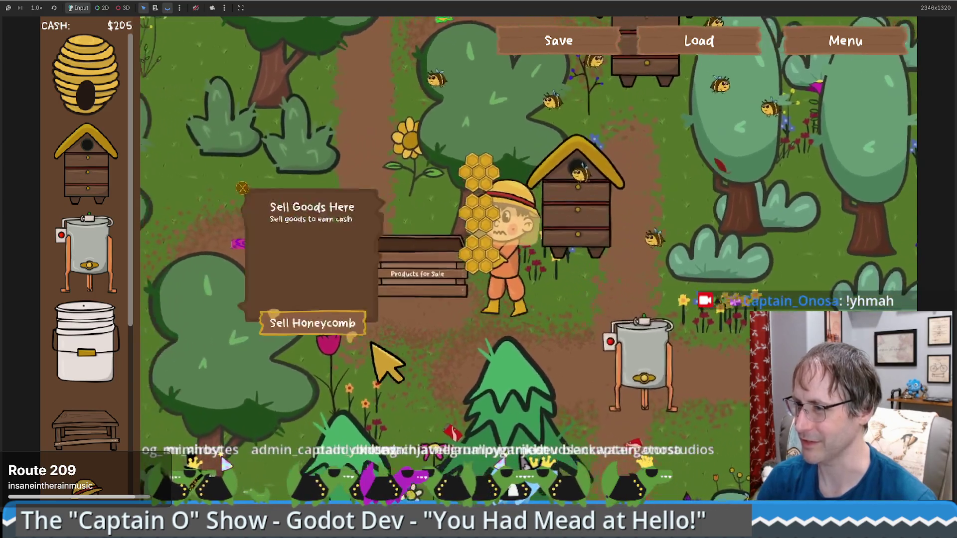
{"action": "left_click", "coordinate": [369, 345]}
{"action": "left_click", "coordinate": [367, 344]}
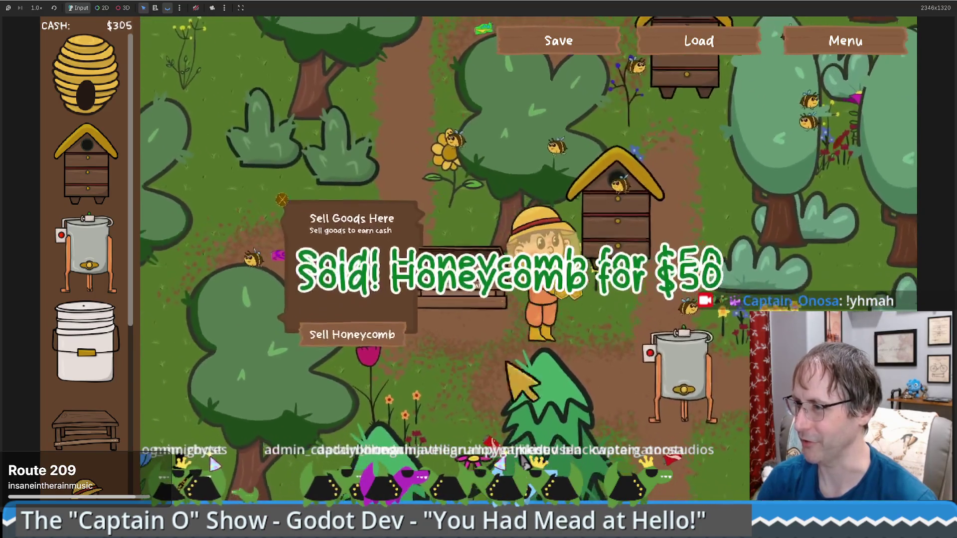
{"action": "left_click", "coordinate": [672, 389]}
{"action": "left_click", "coordinate": [695, 362]}
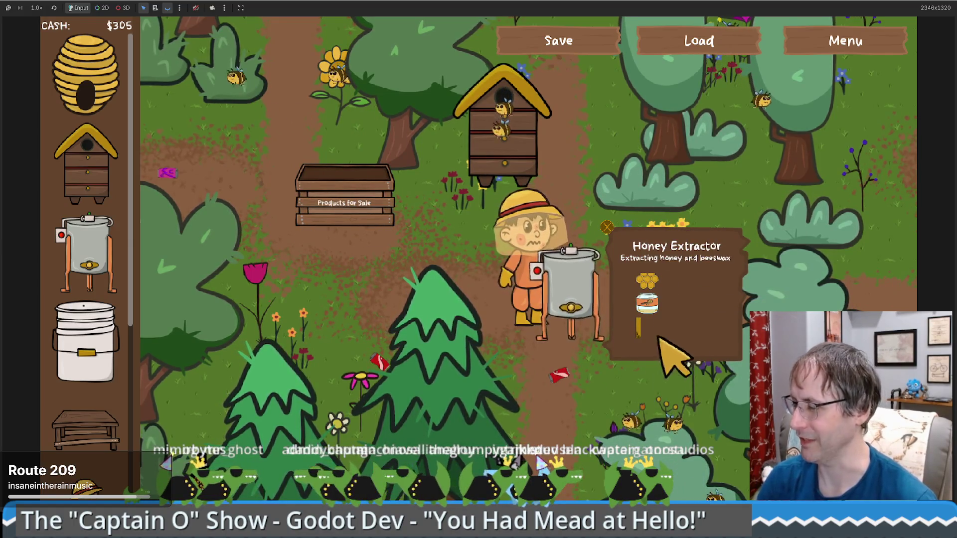
Step: Place a Food Grade Bucket, brew mead from the extracted honey, and sell it for $300
{"action": "mouse_move", "coordinate": [86, 344]}
{"action": "left_mouse_down"}
{"action": "mouse_move", "coordinate": [352, 352]}
{"action": "mouse_move", "coordinate": [367, 362]}
{"action": "left_mouse_up"}
{"action": "left_click", "coordinate": [674, 381]}
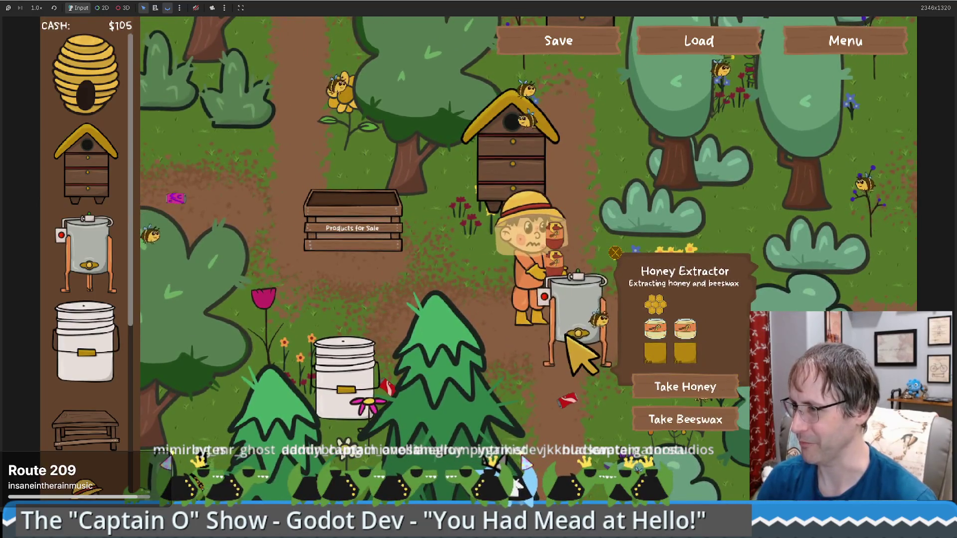
{"action": "left_click", "coordinate": [392, 370]}
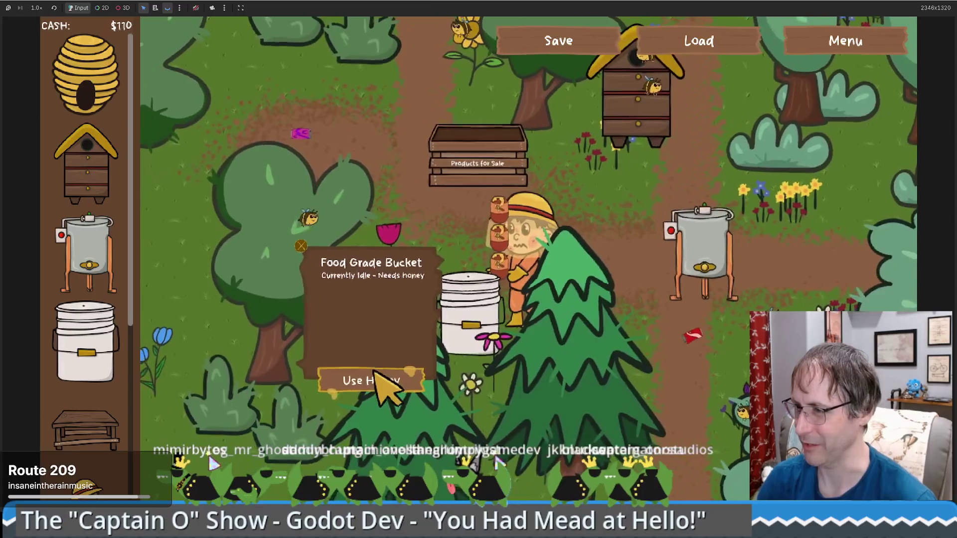
{"action": "left_click", "coordinate": [379, 398]}
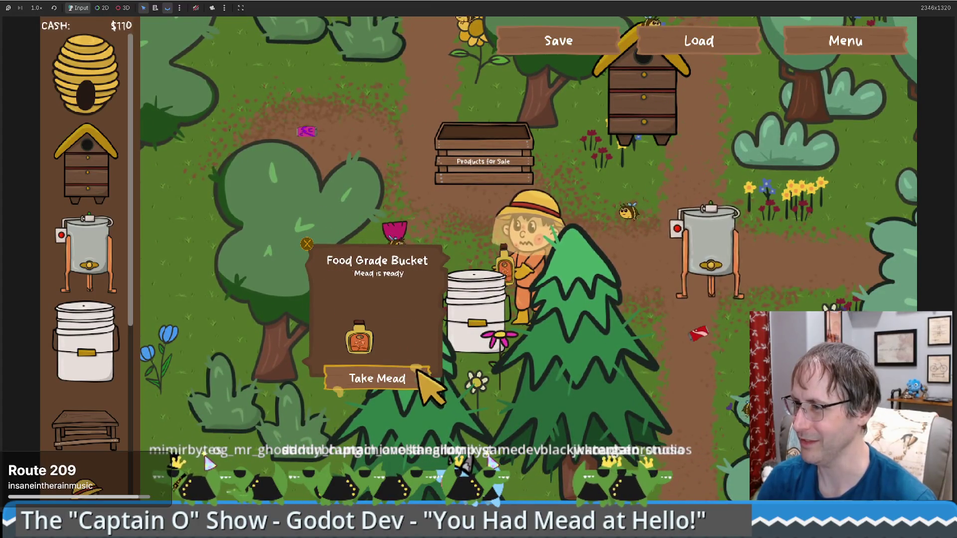
{"action": "left_click", "coordinate": [418, 371]}
{"action": "left_click", "coordinate": [471, 210]}
{"action": "left_click", "coordinate": [374, 311]}
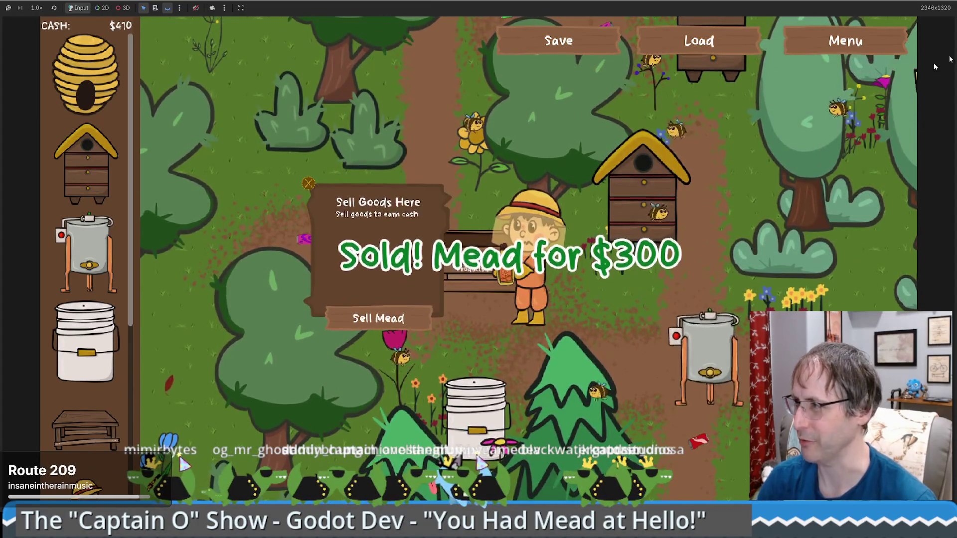
{"action": "left_click", "coordinate": [589, 381]}
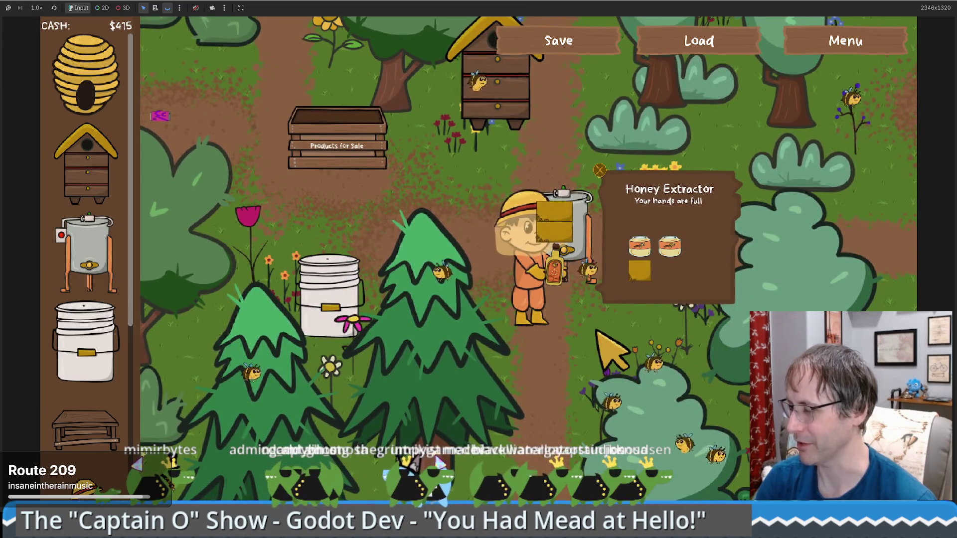
Step: Place a Crafting Table next to the honey extractor and walk the beekeeper over to it
{"action": "key", "text": "d"}
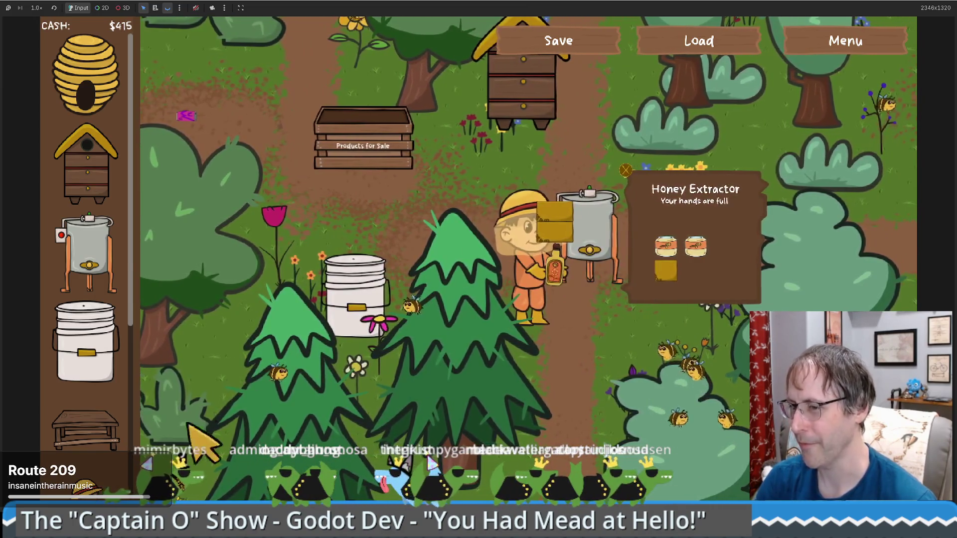
{"action": "left_click", "coordinate": [85, 429]}
{"action": "left_click", "coordinate": [823, 205]}
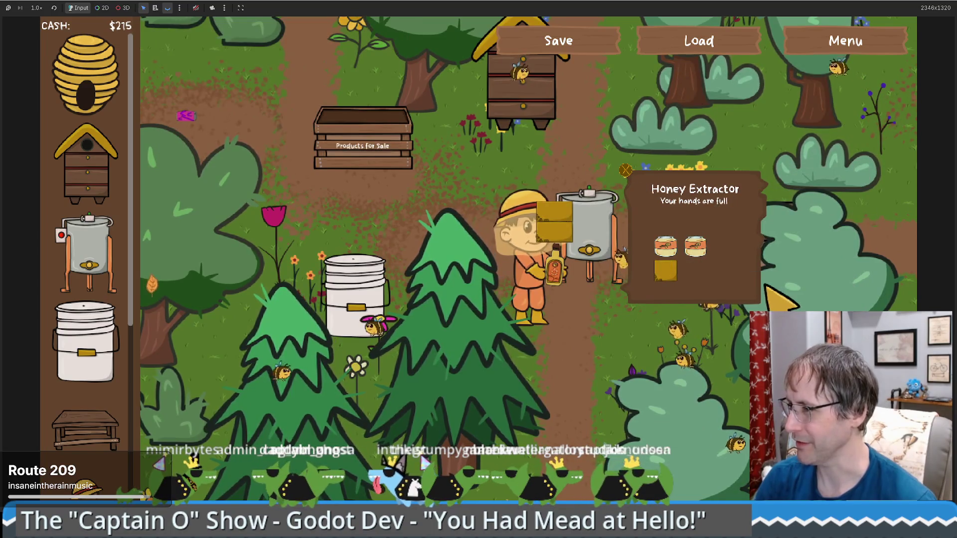
{"action": "key", "text": "w"}
{"action": "key", "text": "d"}
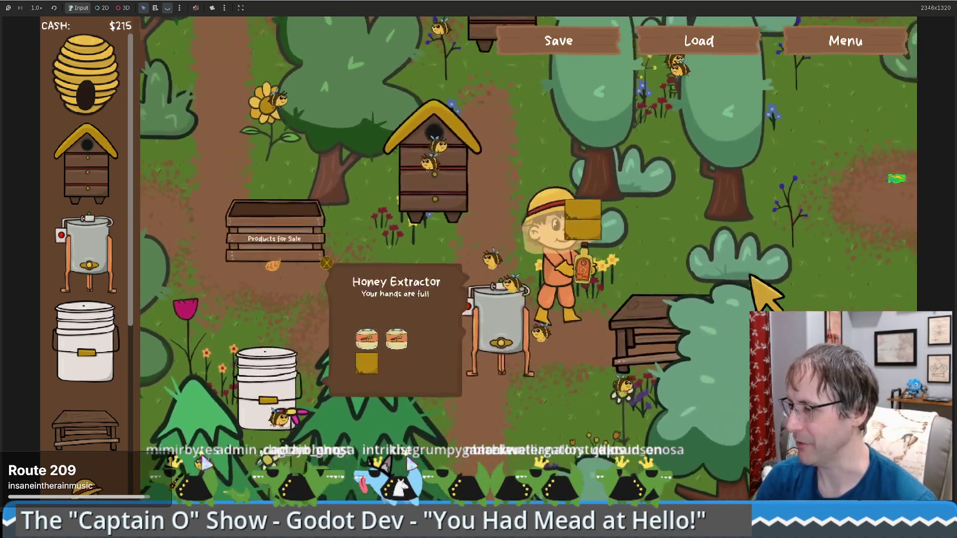
{"action": "key", "text": "s"}
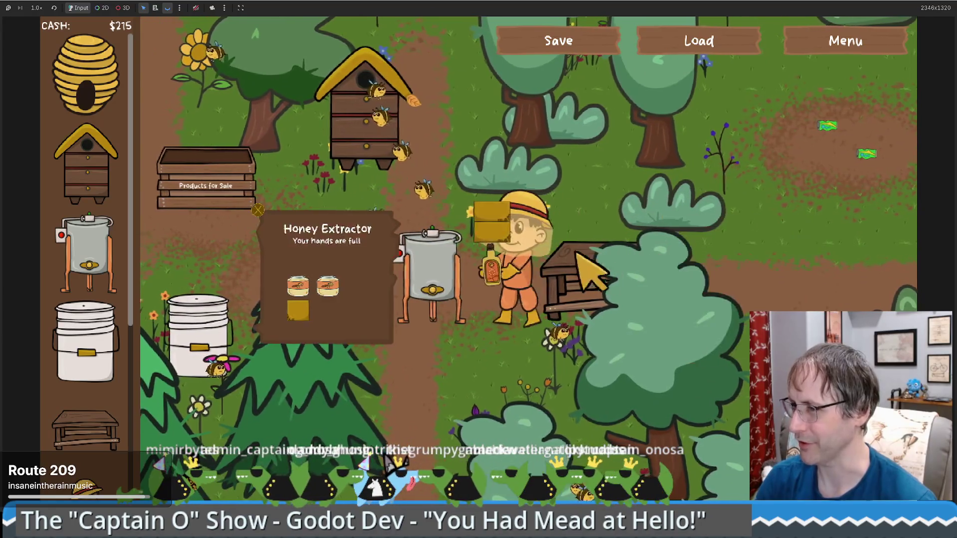
{"action": "key", "text": "d"}
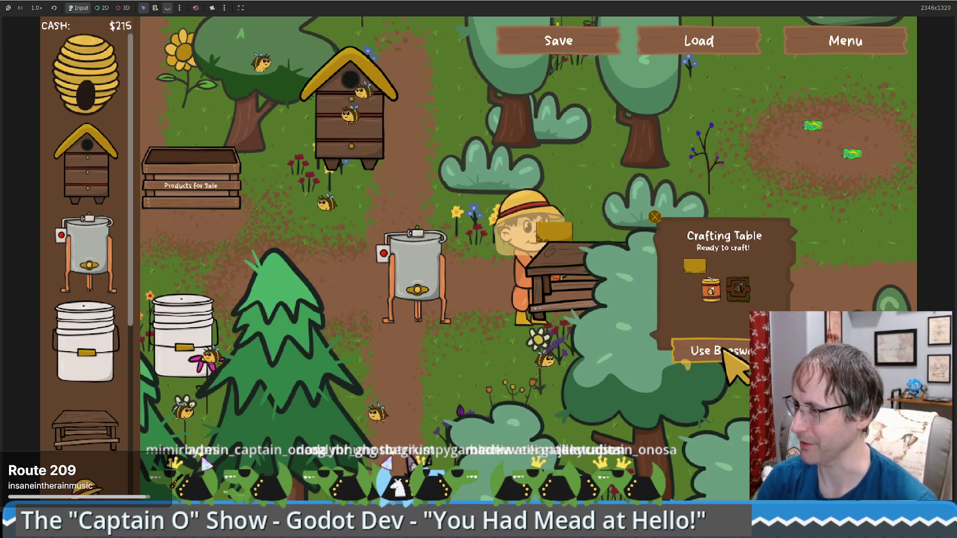
{"action": "key", "text": "w"}
{"action": "key", "text": "d"}
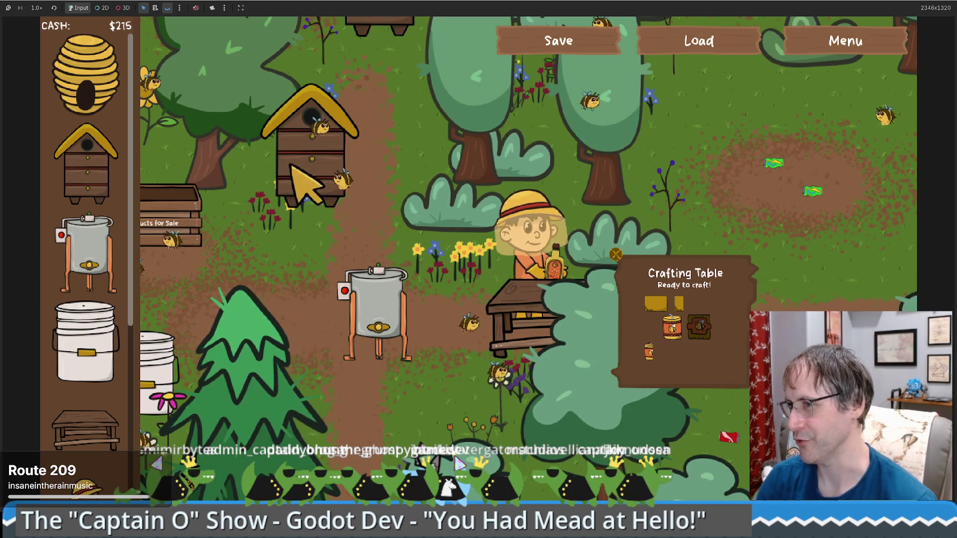
Step: Collect the finished candle from the crafting table and carry it to the Products for Sale box
{"action": "left_click", "coordinate": [394, 323]}
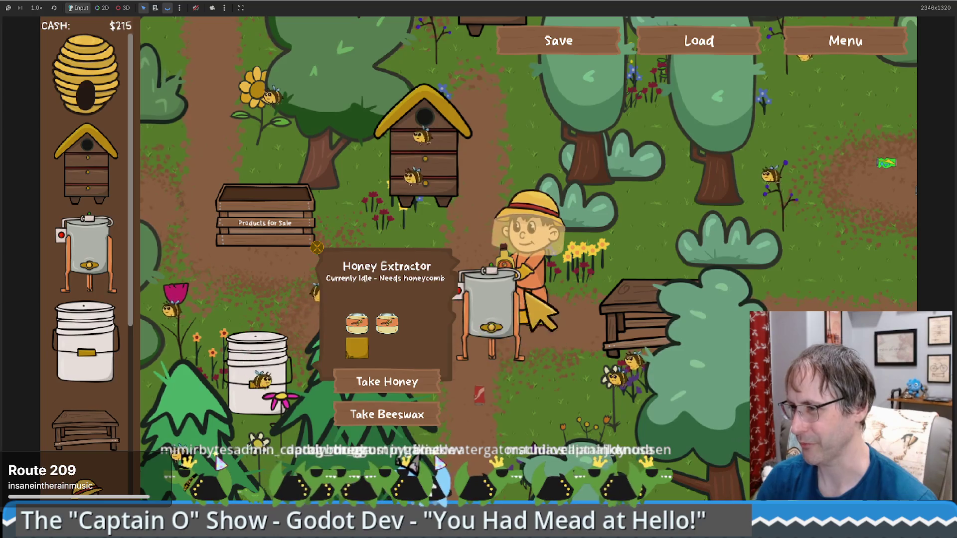
{"action": "left_click", "coordinate": [637, 315]}
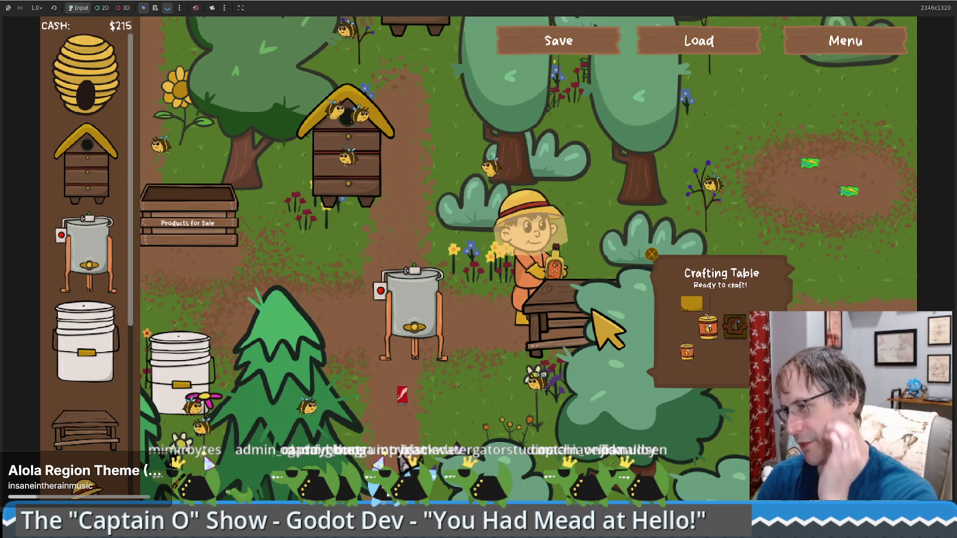
{"action": "left_click", "coordinate": [708, 388]}
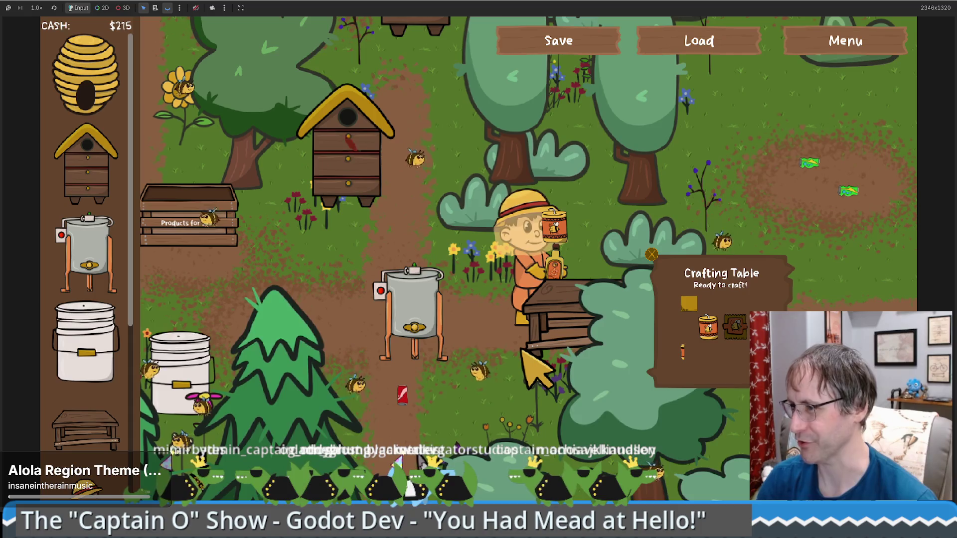
{"action": "key", "text": "Left"}
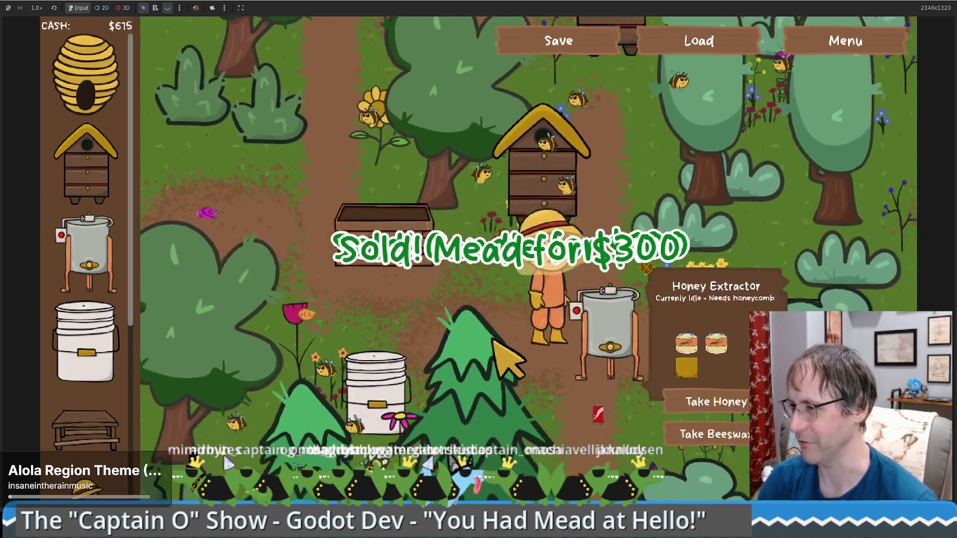
{"action": "key", "text": "Right"}
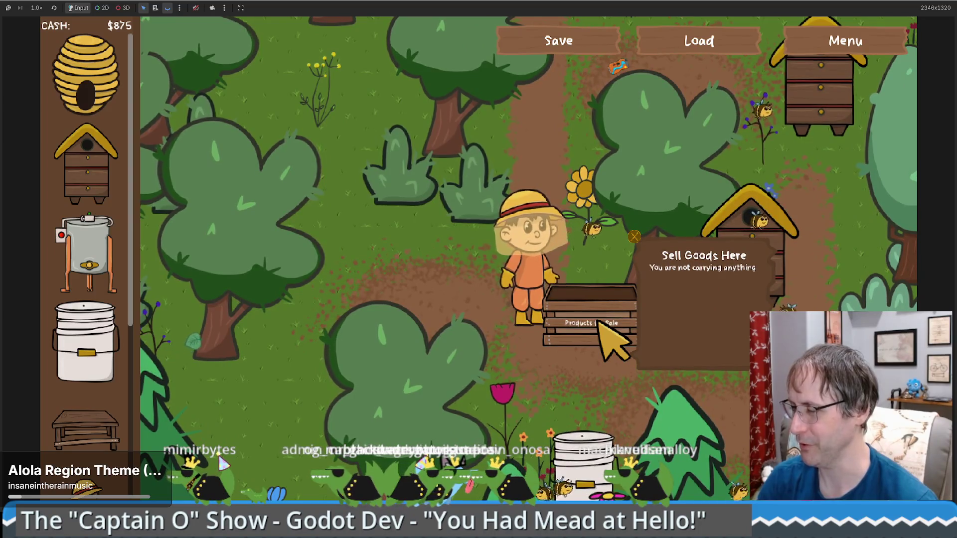
Step: Walk the beekeeper past the extractor to the crafting table, then stop the game with F8
{"action": "key", "text": "Down"}
{"action": "key", "text": "Right"}
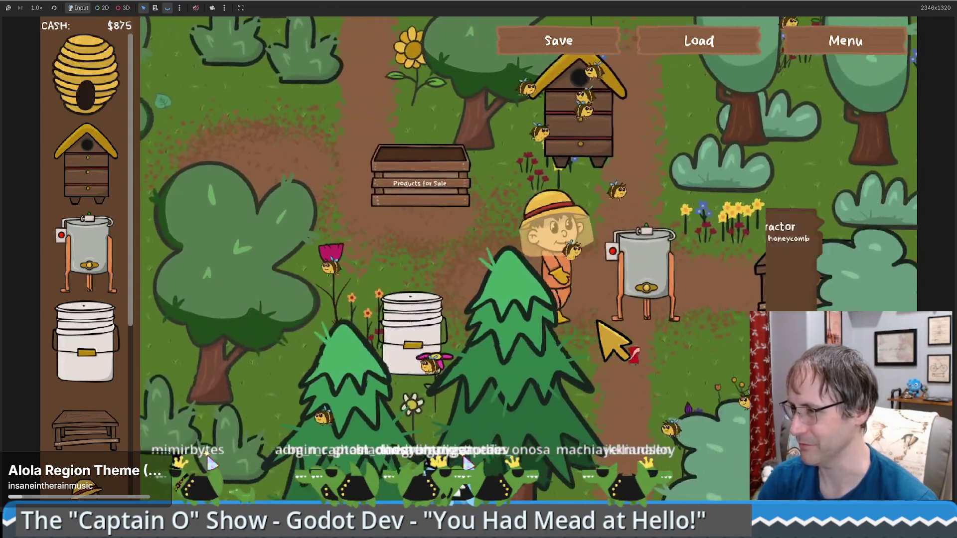
{"action": "key", "text": "Right"}
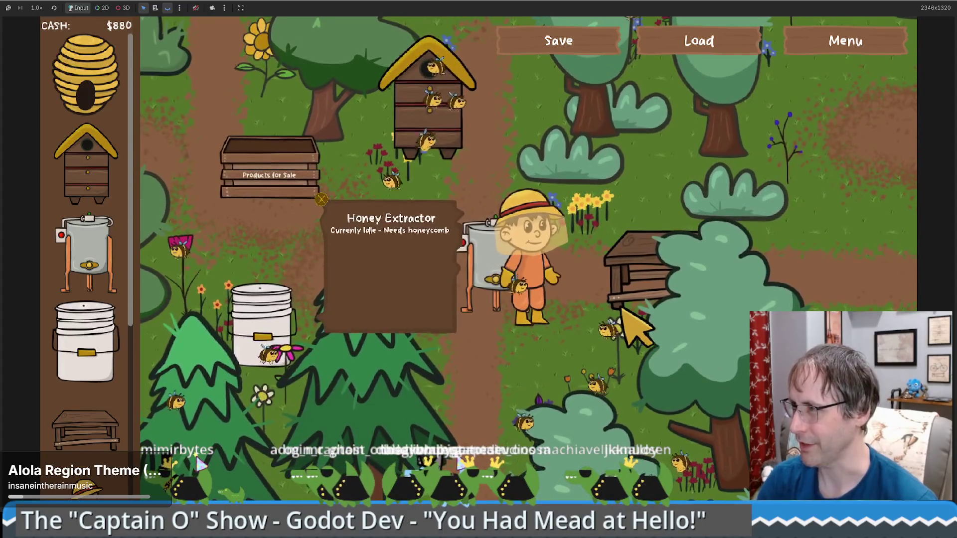
{"action": "key", "text": "Right"}
{"action": "key", "text": "Up"}
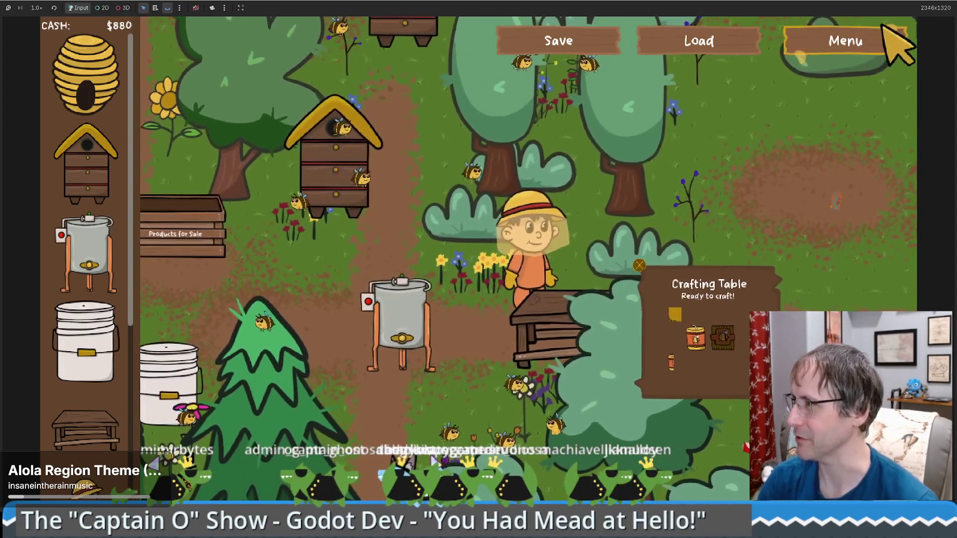
{"action": "key", "text": "F8"}
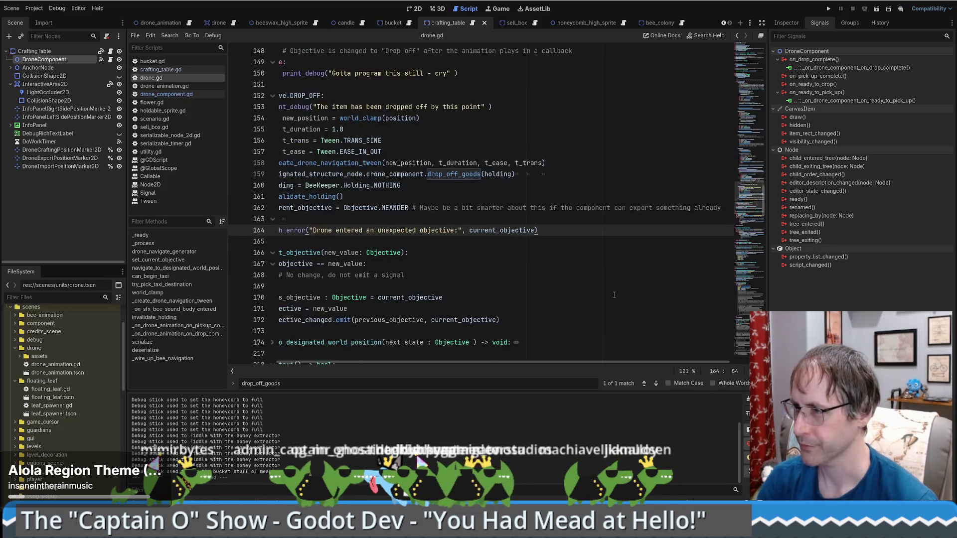
Step: Move the crafting_table tab to the front and open honey_extractor.tscn found by filtering 'honey_ex'
{"action": "scroll", "coordinate": [608, 283], "scroll_direction": "down", "scroll_amount": 1}
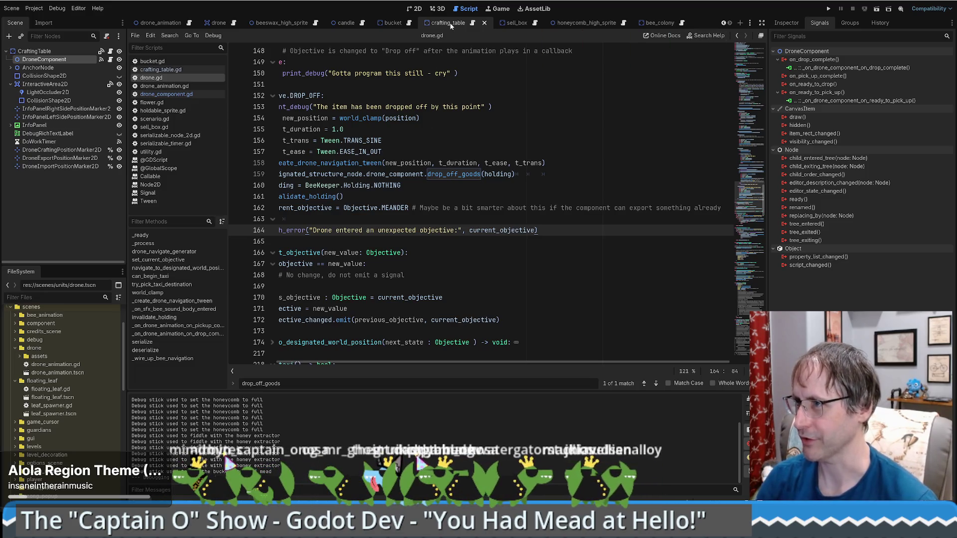
{"action": "left_click_drag", "start_coordinate": [451, 22], "coordinate": [146, 23]}
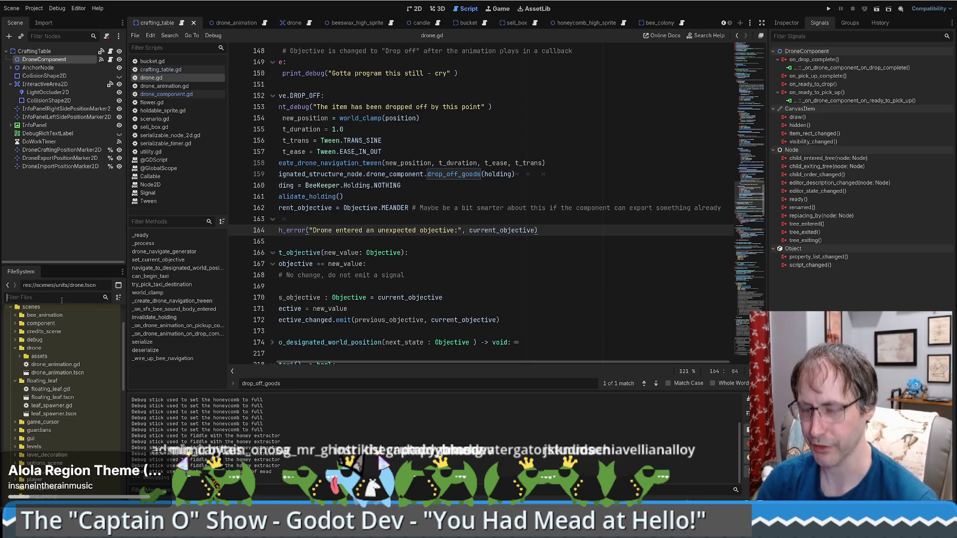
{"action": "type", "text": "honey"}
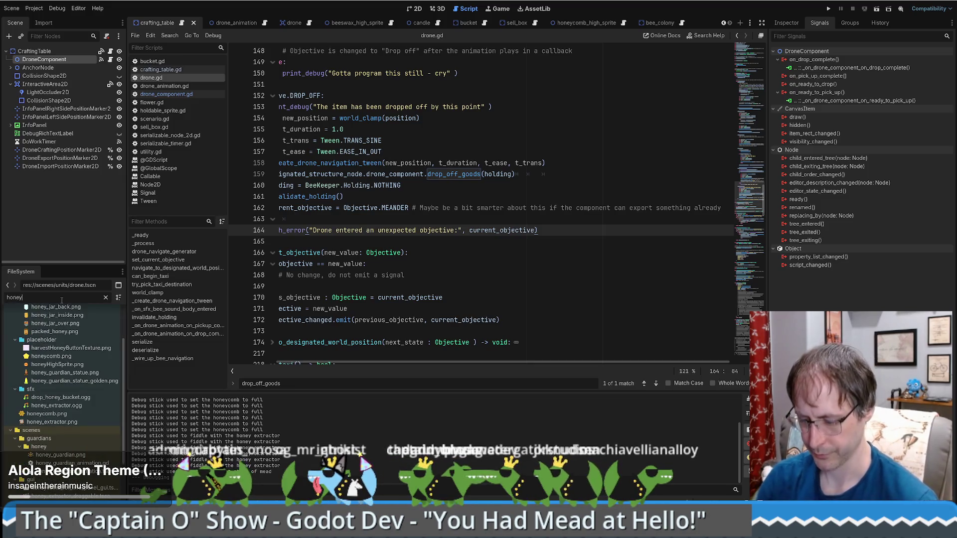
{"action": "type", "text": "_ex"}
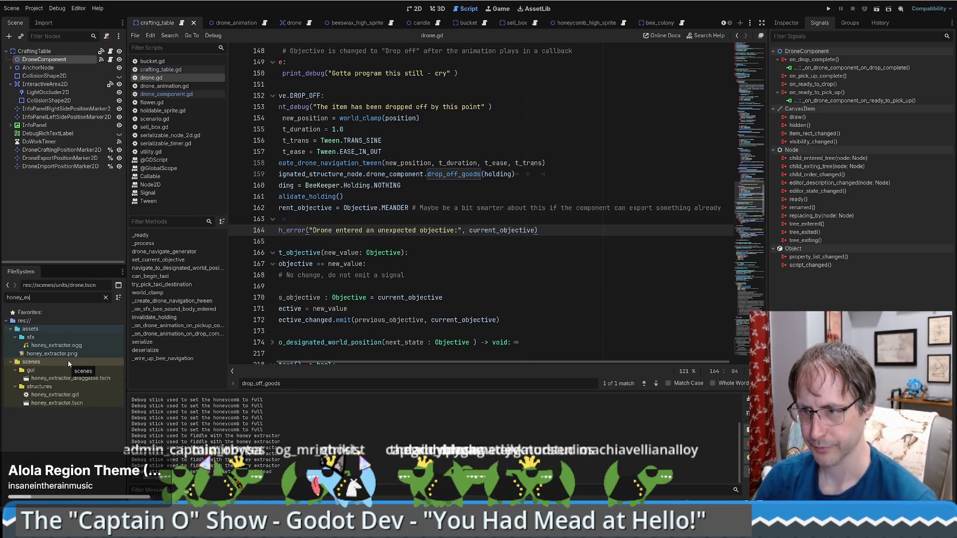
{"action": "double_click", "coordinate": [56, 403]}
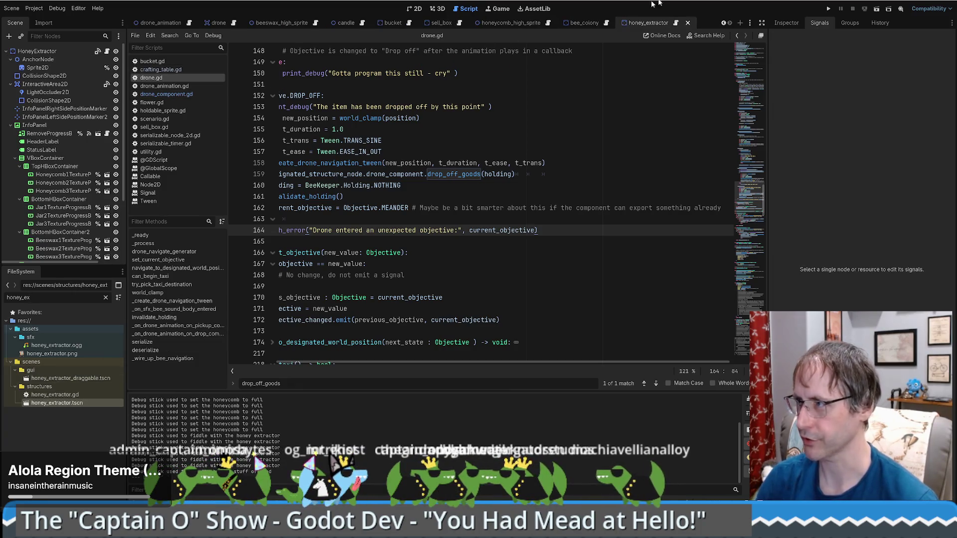
{"action": "mouse_move", "coordinate": [646, 28]}
{"action": "left_mouse_down"}
{"action": "mouse_move", "coordinate": [184, 29]}
{"action": "mouse_move", "coordinate": [205, 30]}
{"action": "left_mouse_up"}
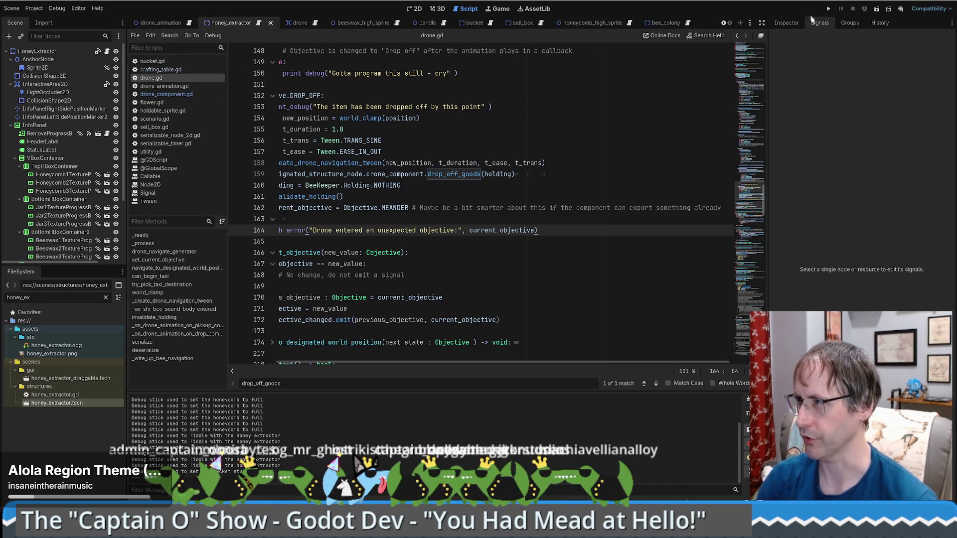
{"action": "left_click", "coordinate": [725, 23]}
{"action": "left_click", "coordinate": [724, 24]}
{"action": "left_click", "coordinate": [724, 23]}
{"action": "left_click", "coordinate": [724, 24]}
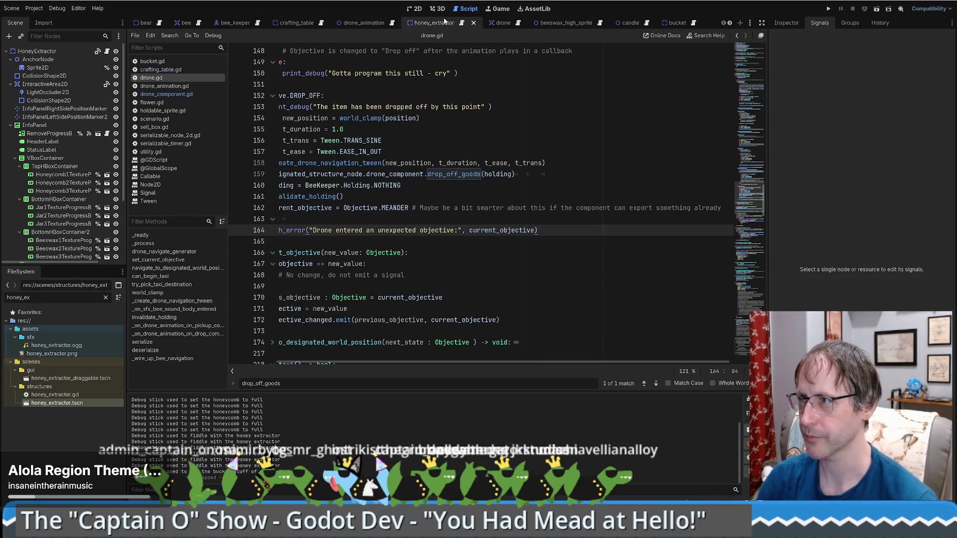
Step: Close the bee, bee_keeper, beeswax_high_sprite, bucket and honeycomb_high_sprite tabs, keeping honey_extractor near the front
{"action": "mouse_move", "coordinate": [444, 20]}
{"action": "left_mouse_down"}
{"action": "mouse_move", "coordinate": [171, 30]}
{"action": "mouse_move", "coordinate": [227, 26]}
{"action": "left_mouse_up"}
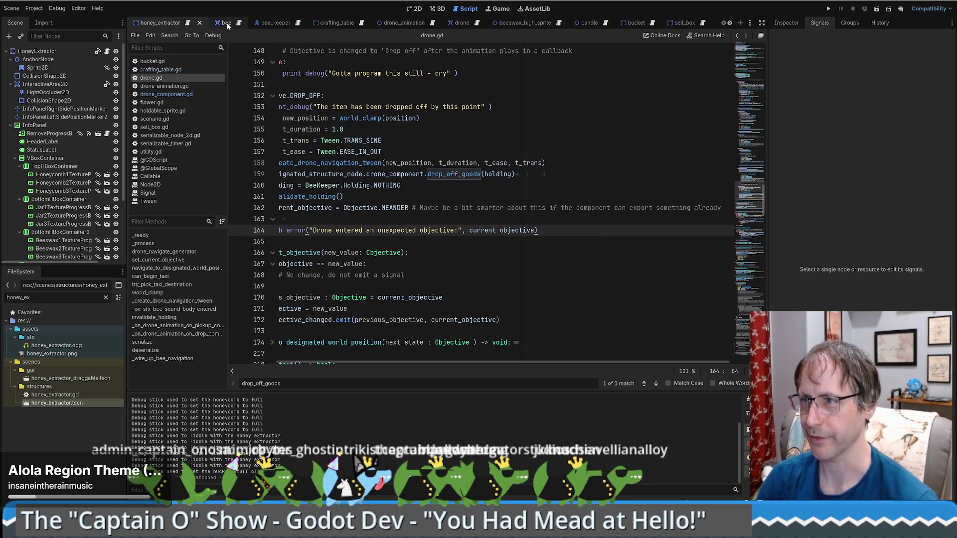
{"action": "middle_click", "coordinate": [226, 23]}
{"action": "middle_click", "coordinate": [224, 23]}
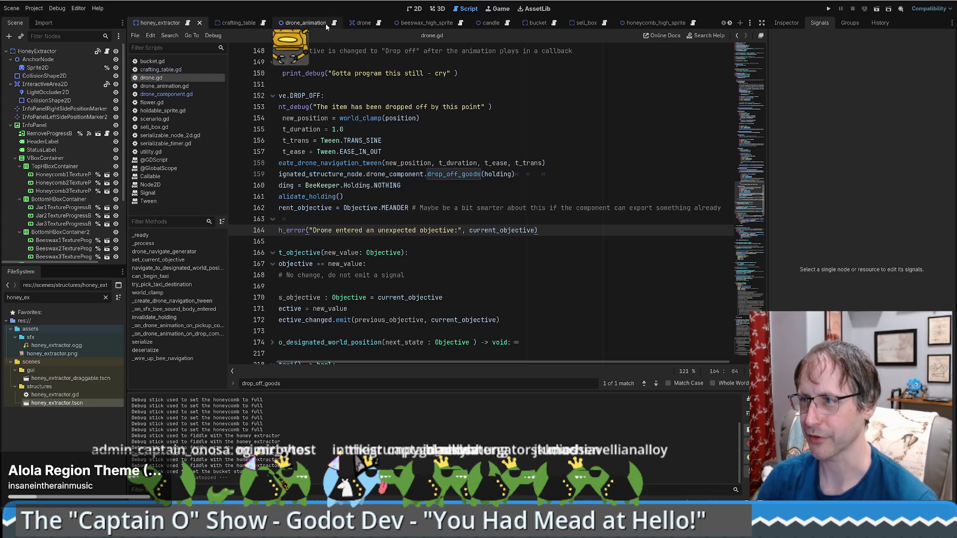
{"action": "middle_click", "coordinate": [446, 23]}
{"action": "middle_click", "coordinate": [446, 23]}
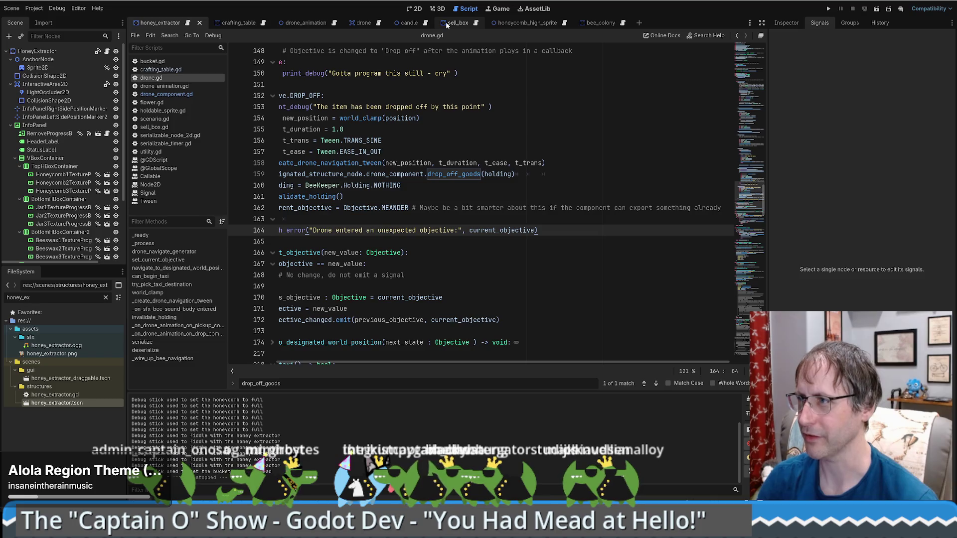
{"action": "middle_click", "coordinate": [515, 23]}
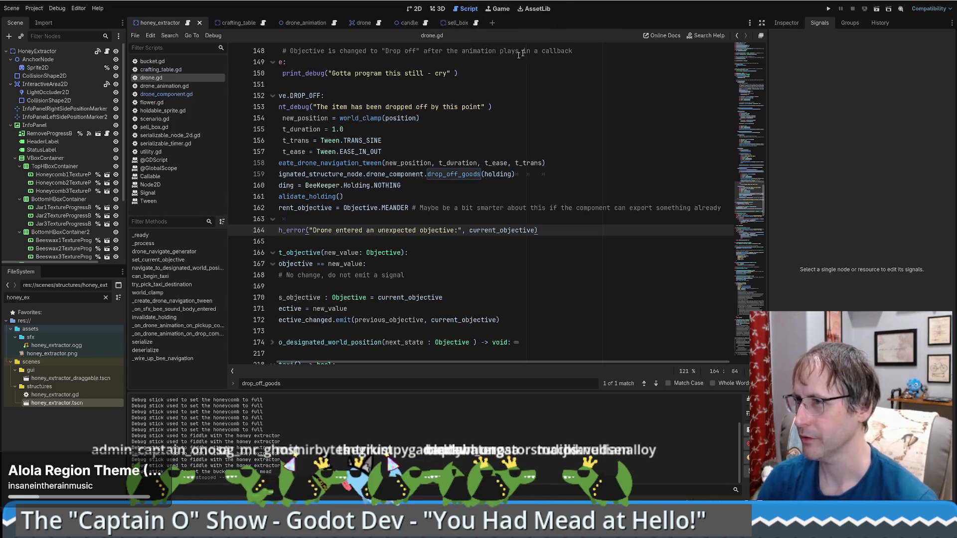
Step: Collapse the AnchorNode, InteractiveArea2D and InfoPanel branches and view the scene's global groups
{"action": "left_click", "coordinate": [10, 60]}
{"action": "left_click", "coordinate": [11, 67]}
{"action": "left_click", "coordinate": [11, 75]}
{"action": "left_click", "coordinate": [10, 100]}
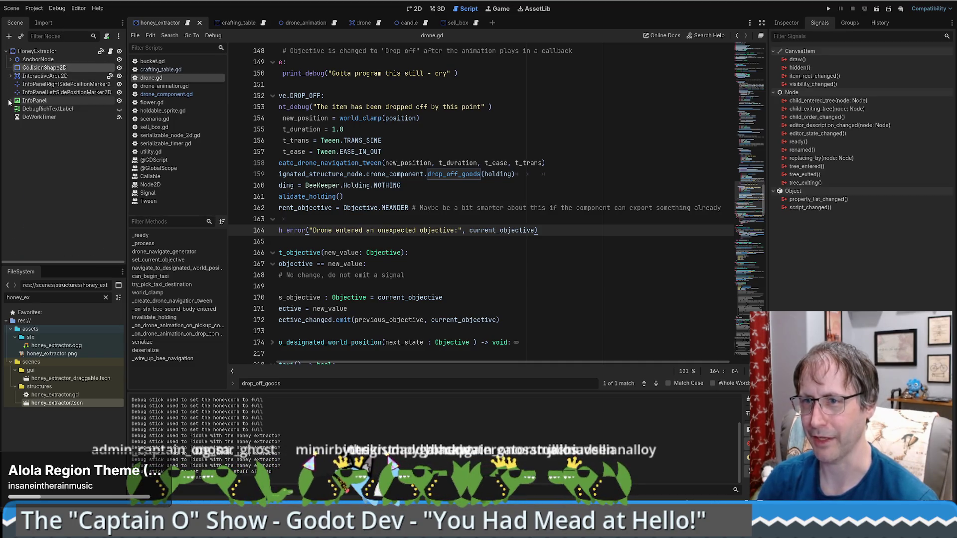
{"action": "left_click", "coordinate": [39, 52]}
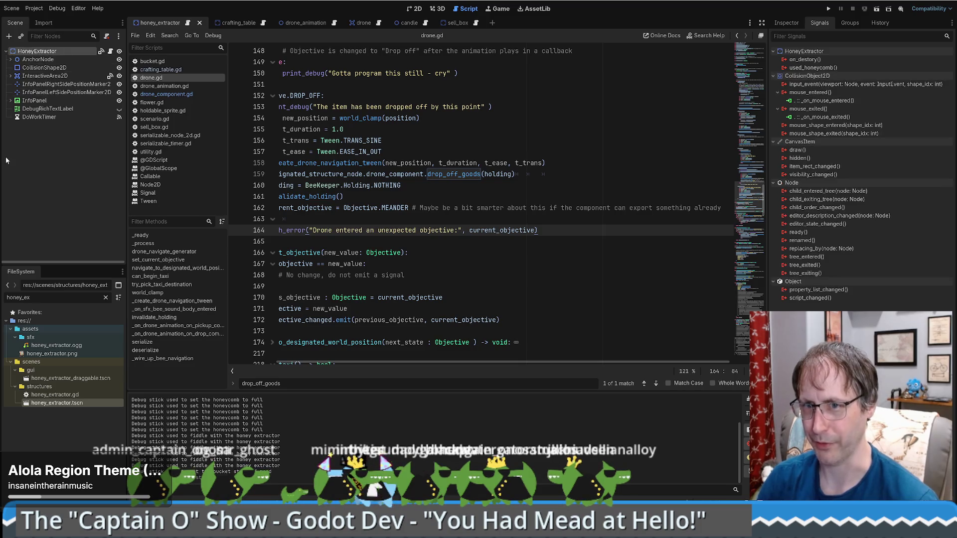
{"action": "left_click", "coordinate": [850, 23]}
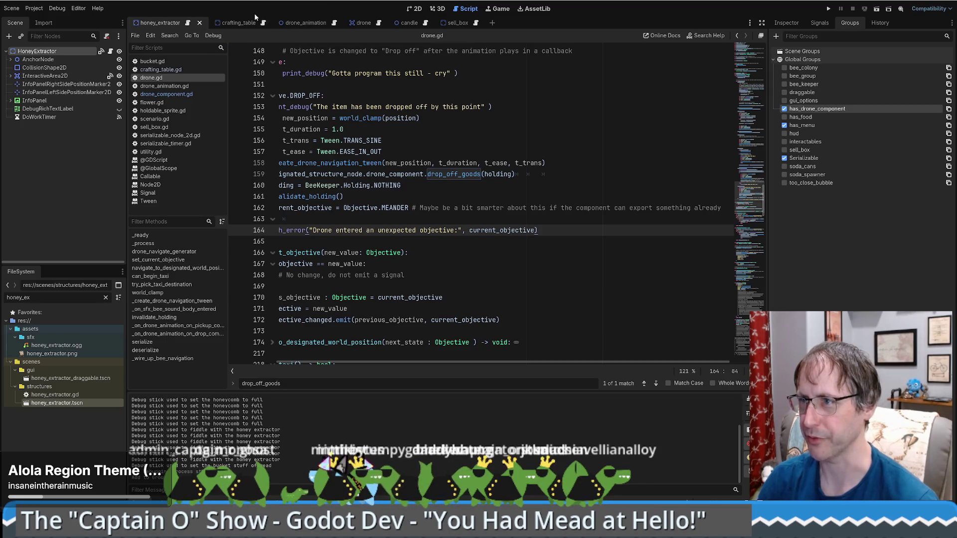
Step: Copy the crafting table's DroneComponent into honey_extractor as HoneyExtractor's first child
{"action": "left_click", "coordinate": [238, 23]}
{"action": "left_click", "coordinate": [59, 59]}
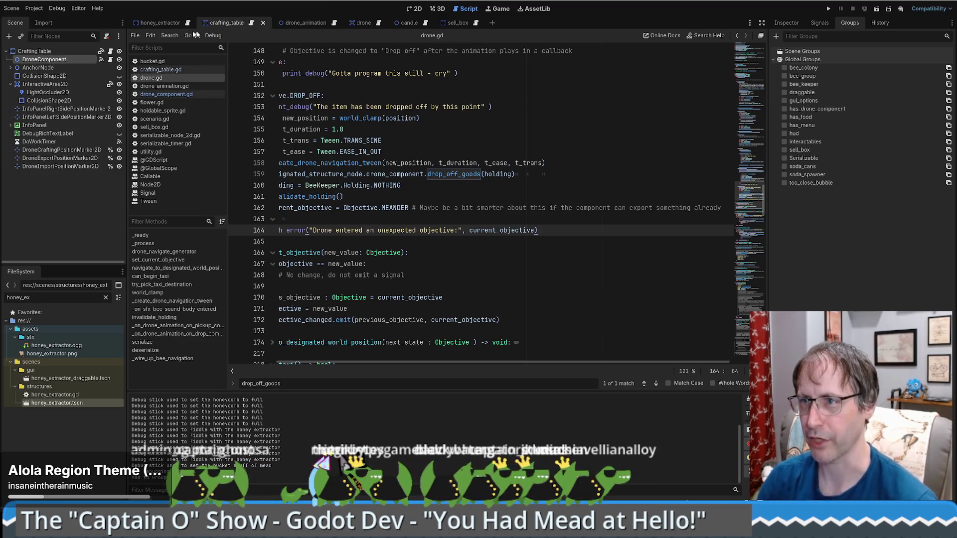
{"action": "left_click", "coordinate": [157, 23]}
{"action": "key", "text": "ctrl+v"}
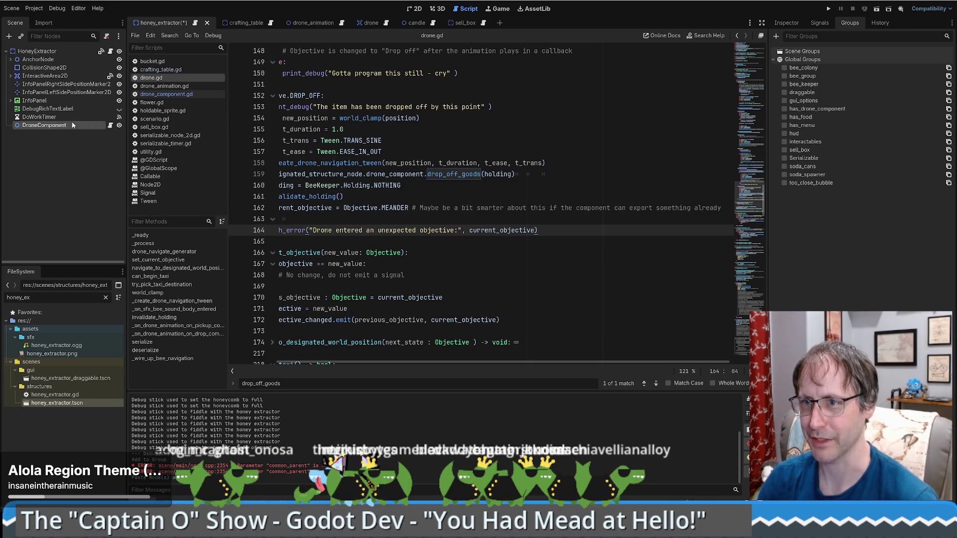
{"action": "left_click_drag", "start_coordinate": [72, 125], "coordinate": [67, 58]}
{"action": "left_click", "coordinate": [66, 59]}
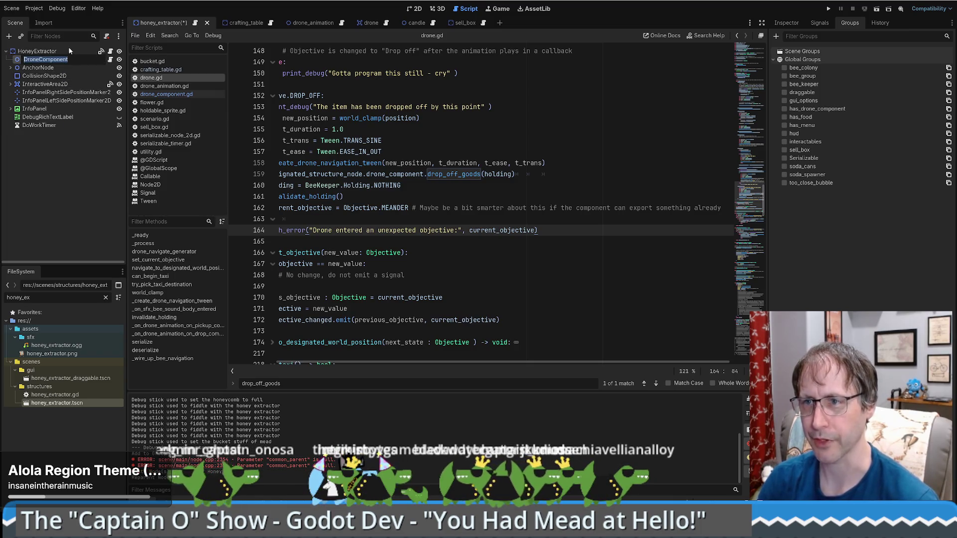
{"action": "key", "text": "Escape"}
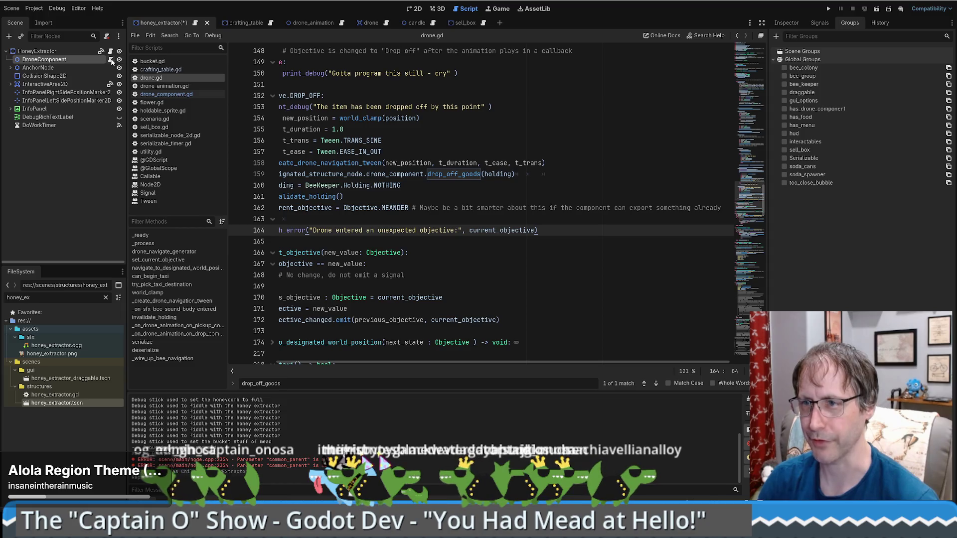
{"action": "left_click", "coordinate": [111, 59]}
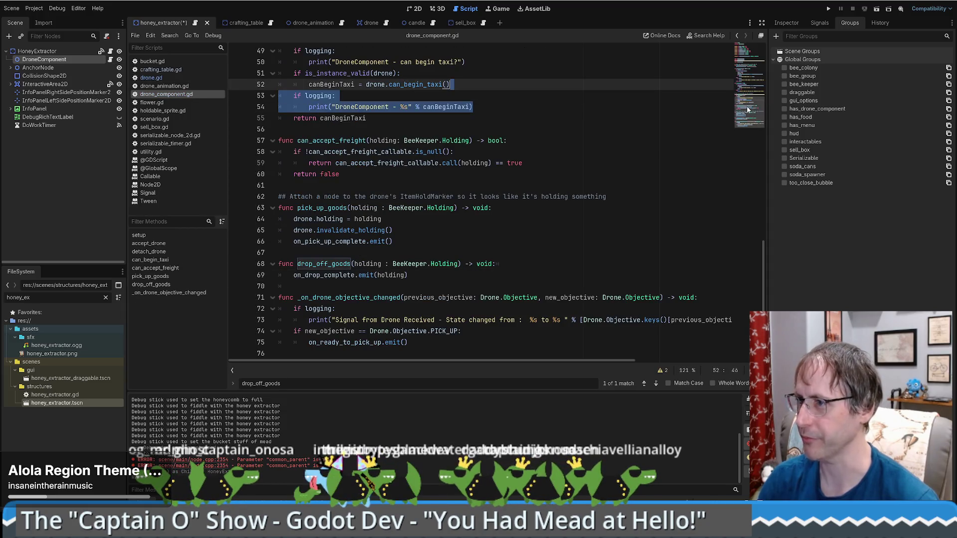
Step: Review the can_export variable and the declarations at the top of drone_component.gd
{"action": "scroll", "coordinate": [748, 109], "scroll_direction": "up", "scroll_amount": 15}
{"action": "left_click", "coordinate": [670, 110]}
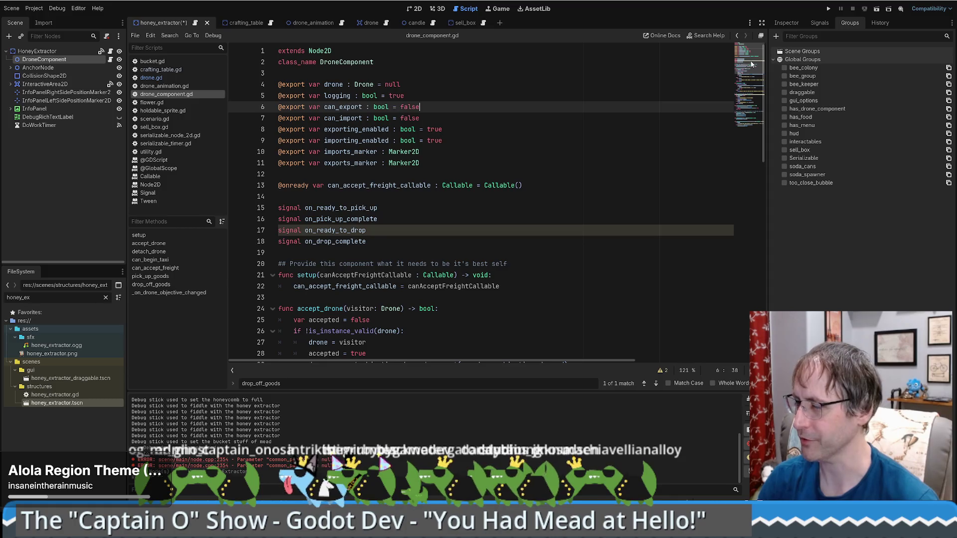
{"action": "mouse_move", "coordinate": [750, 61]}
{"action": "left_mouse_down"}
{"action": "mouse_move", "coordinate": [764, 75]}
{"action": "mouse_move", "coordinate": [760, 123]}
{"action": "left_mouse_up"}
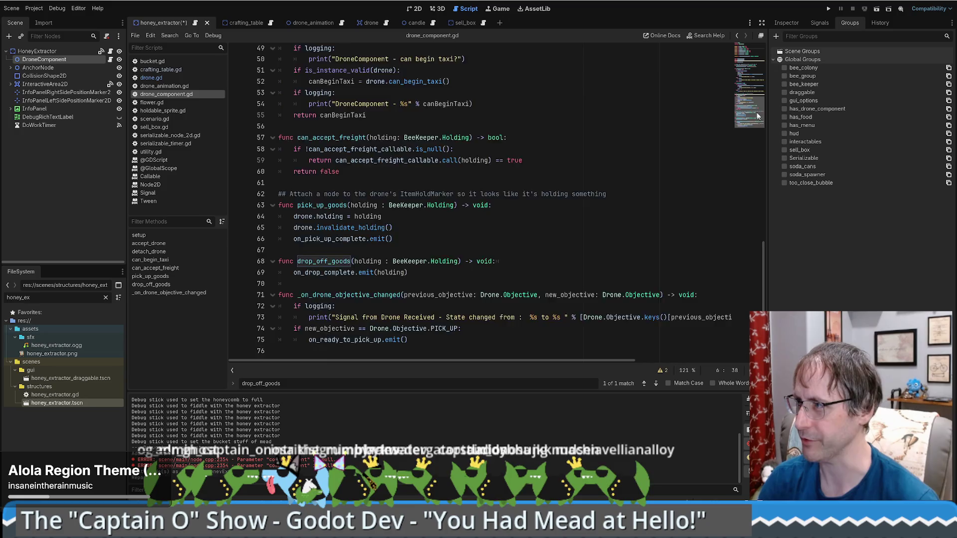
{"action": "scroll", "coordinate": [559, 152], "scroll_direction": "up", "scroll_amount": 15}
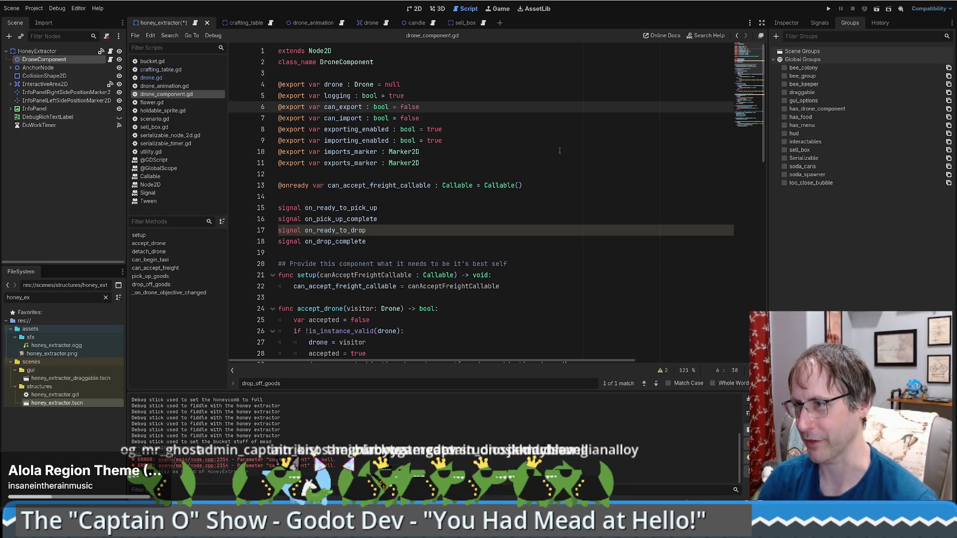
{"action": "mouse_move", "coordinate": [559, 73]}
{"action": "left_mouse_down"}
{"action": "mouse_move", "coordinate": [504, 166]}
{"action": "mouse_move", "coordinate": [549, 342]}
{"action": "left_mouse_up"}
{"action": "left_click", "coordinate": [578, 240]}
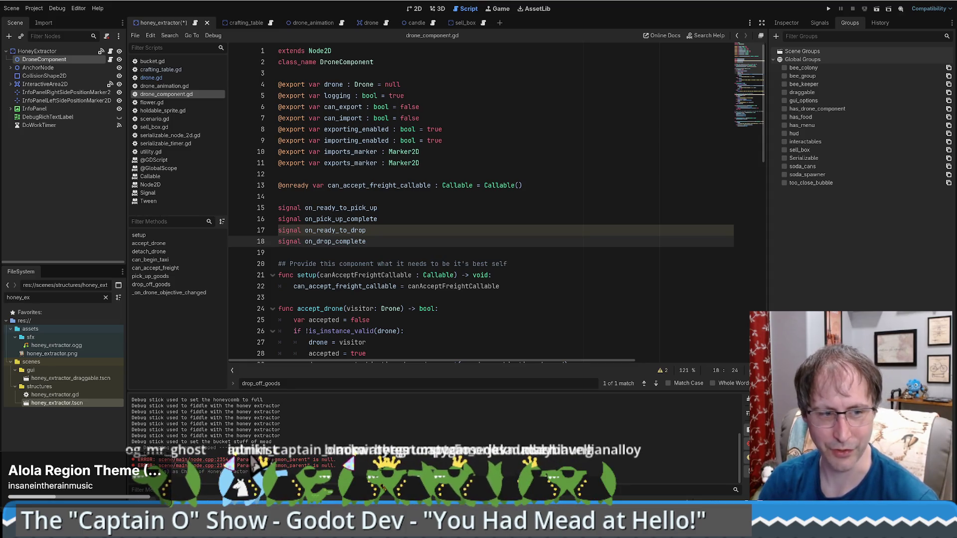
{"action": "left_click", "coordinate": [542, 185]}
{"action": "scroll", "coordinate": [521, 164], "scroll_direction": "down", "scroll_amount": 3}
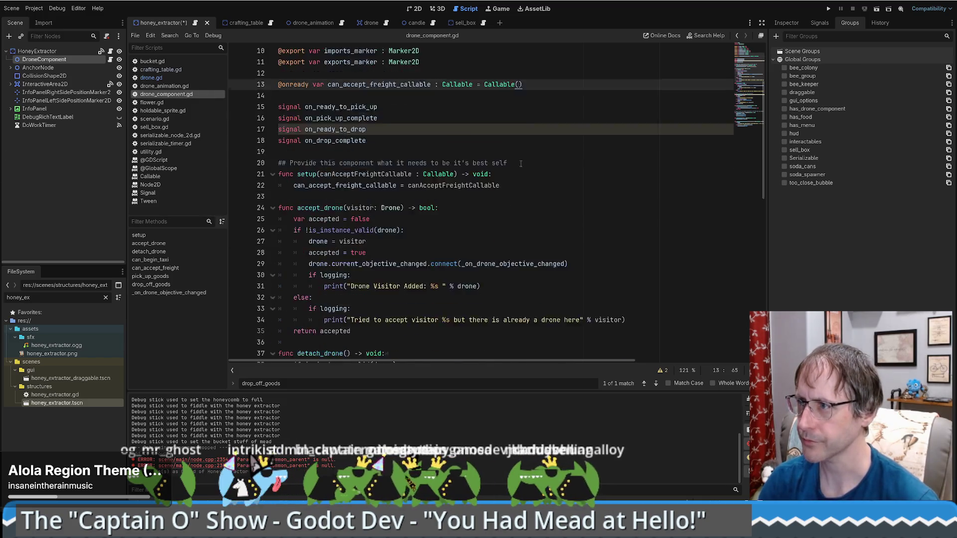
{"action": "scroll", "coordinate": [521, 164], "scroll_direction": "up", "scroll_amount": 3}
{"action": "left_click", "coordinate": [491, 223]}
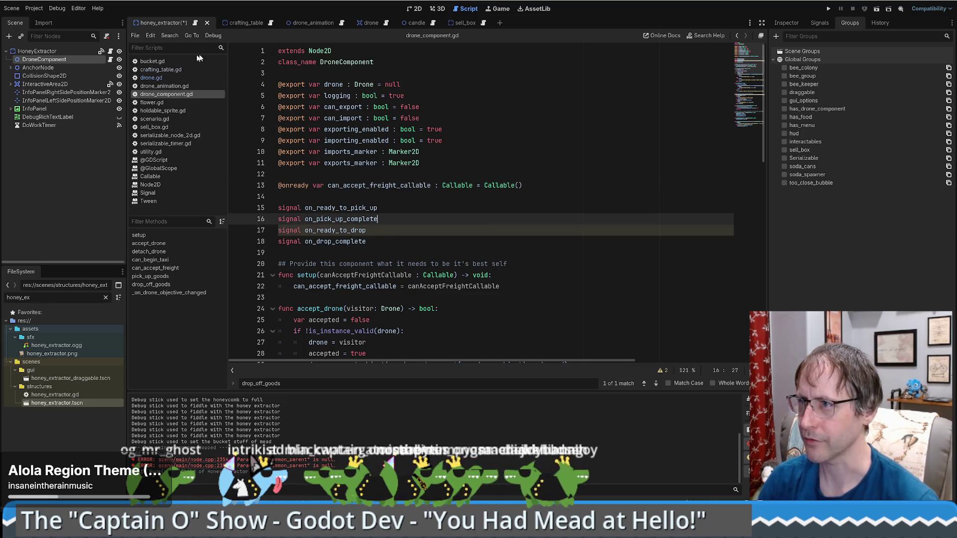
Step: Show the honey extractor DroneComponent's properties in the Inspector, then switch to the 2D view
{"action": "left_click", "coordinate": [55, 59]}
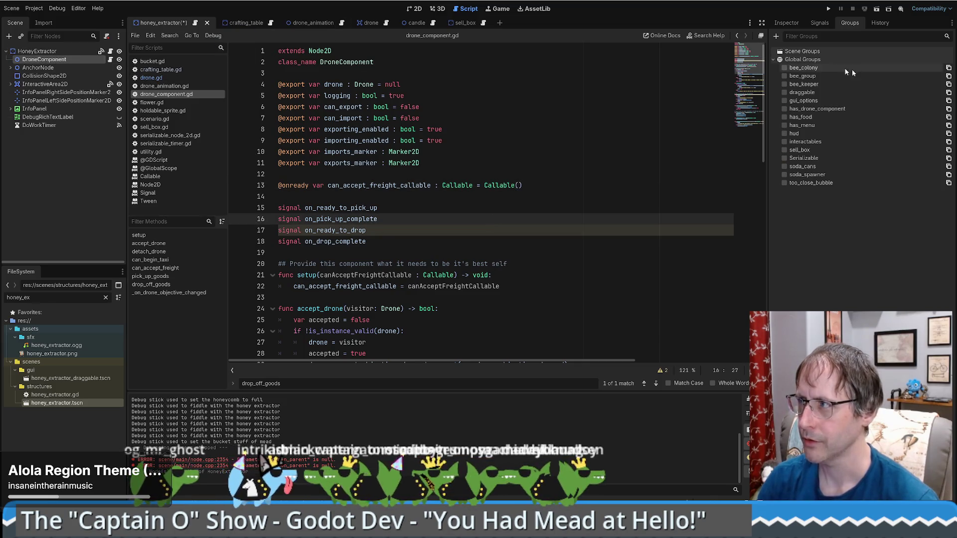
{"action": "left_click", "coordinate": [785, 23]}
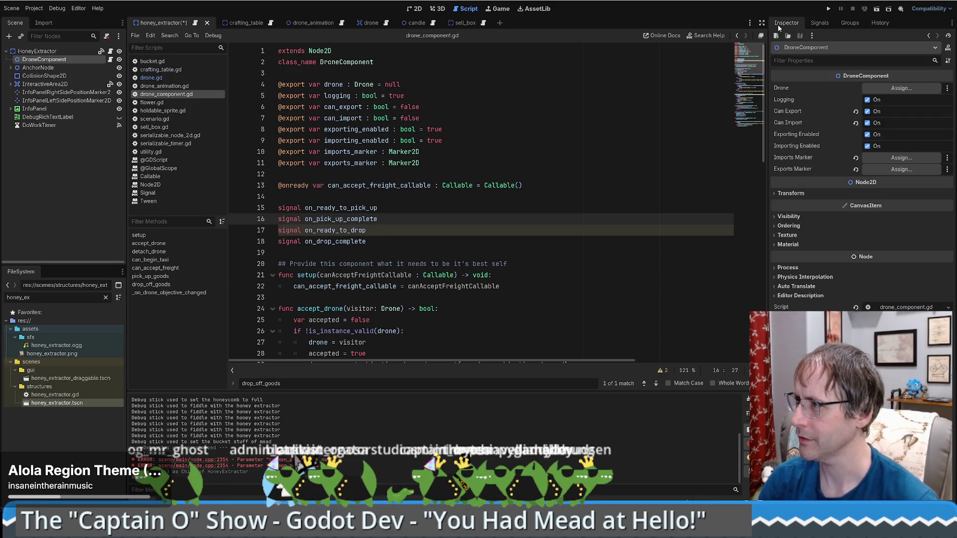
{"action": "left_click", "coordinate": [417, 9]}
Step: Paste the two drone marker nodes from crafting_table under the honey extractor's DroneComponent
{"action": "left_click", "coordinate": [244, 22]}
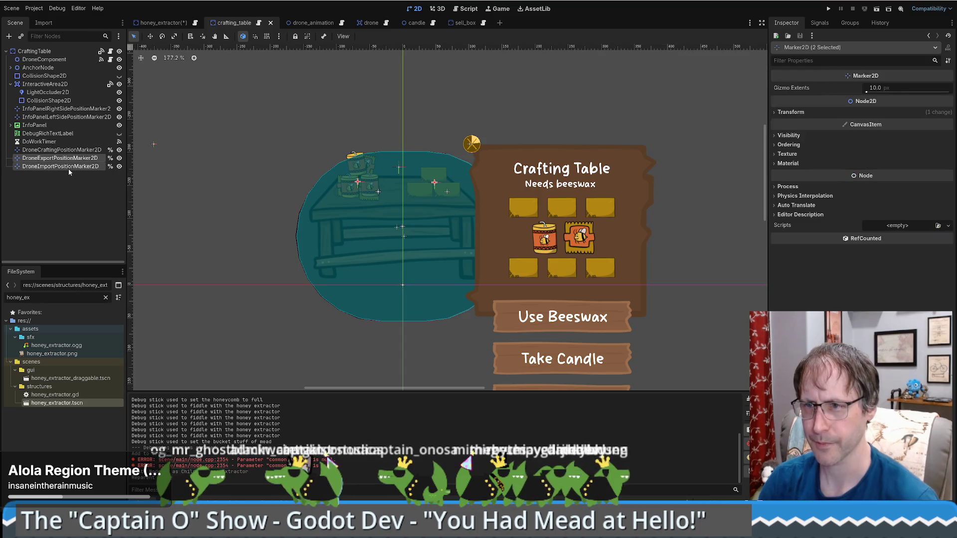
{"action": "left_click", "coordinate": [161, 22]}
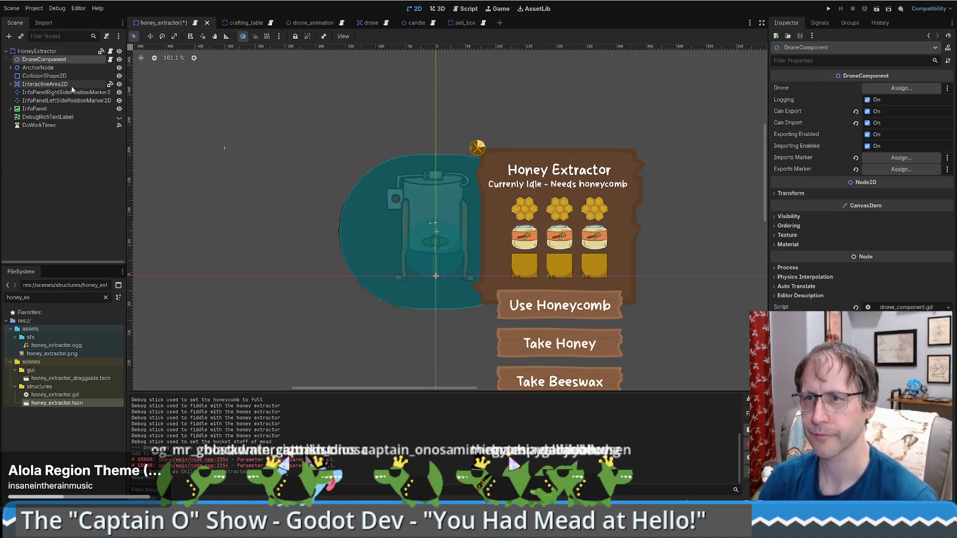
{"action": "key", "text": "ctrl+v"}
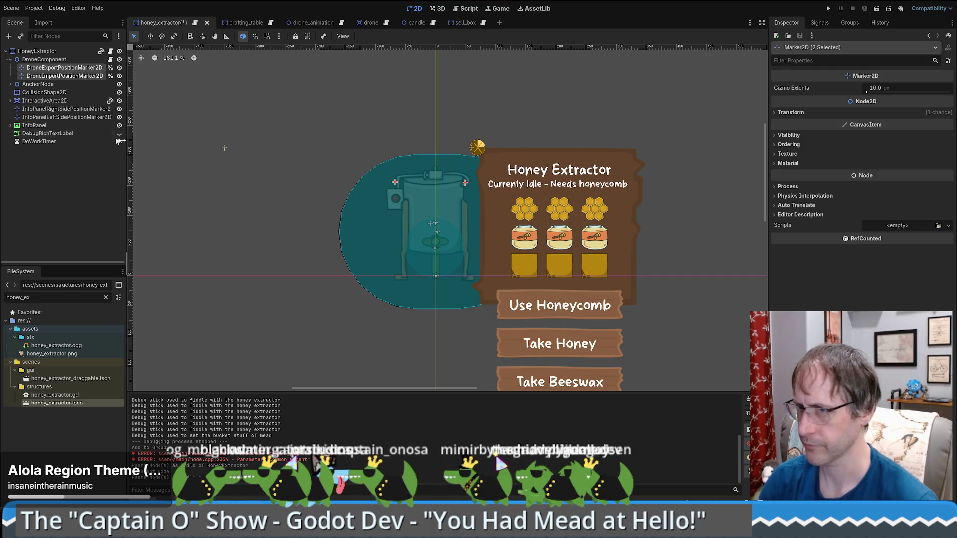
Step: Move DroneExportPositionMarker2D onto the top of the honey extractor
{"action": "left_click", "coordinate": [59, 69]}
{"action": "key", "text": "w"}
{"action": "left_click_drag", "start_coordinate": [427, 214], "coordinate": [427, 213]}
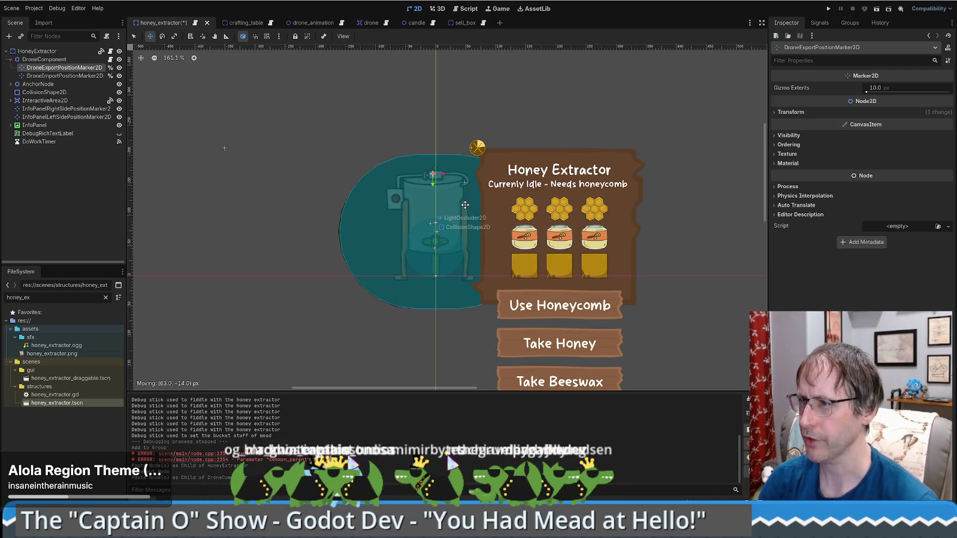
Step: Place the export marker atop the extractor and the import marker beside it
{"action": "left_click_drag", "start_coordinate": [464, 205], "coordinate": [464, 205]}
{"action": "left_click", "coordinate": [30, 76]}
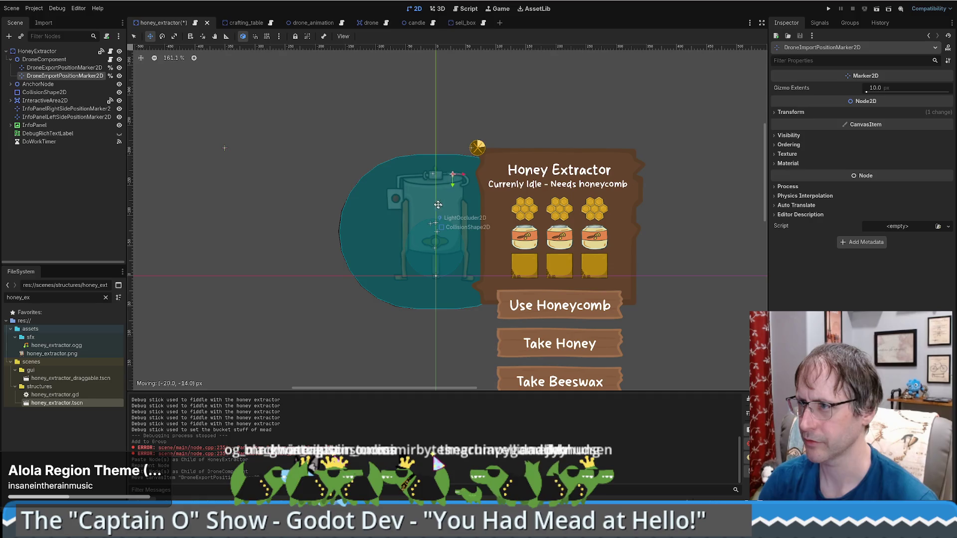
{"action": "left_click_drag", "start_coordinate": [426, 204], "coordinate": [426, 205]}
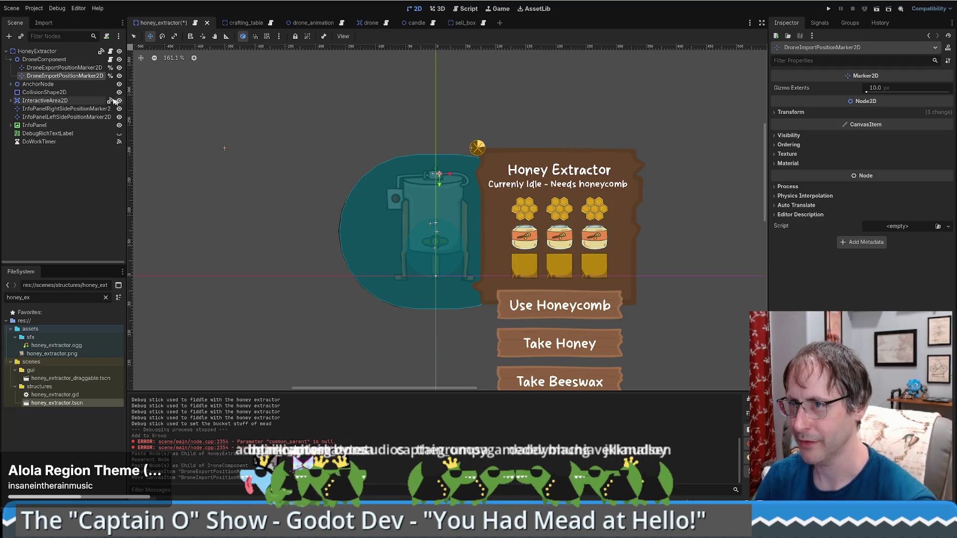
Step: Assign DroneExportPositionMarker2D to Exports Marker and DroneImportPositionMarker2D to Imports Marker
{"action": "left_click", "coordinate": [72, 68]}
{"action": "key", "text": "Up"}
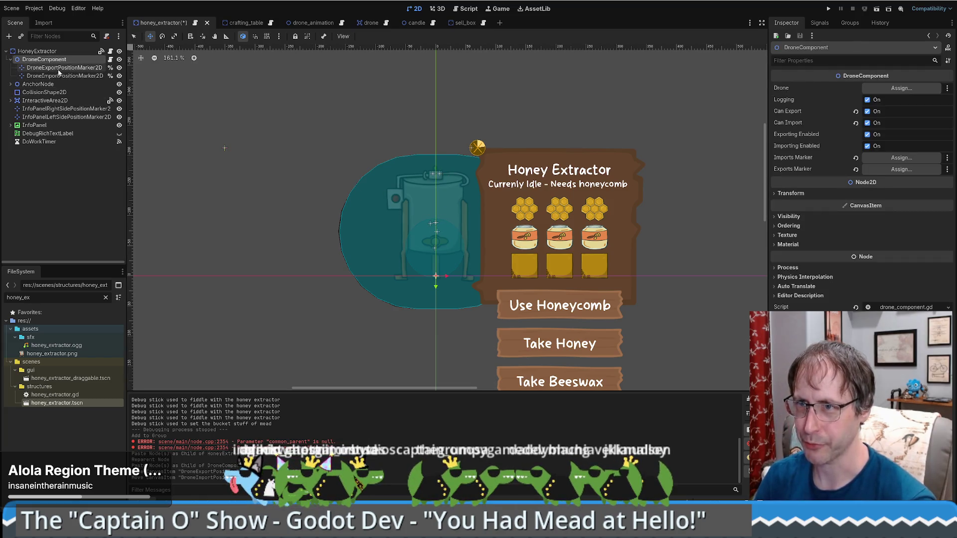
{"action": "mouse_move", "coordinate": [58, 69]}
{"action": "left_mouse_down"}
{"action": "mouse_move", "coordinate": [907, 152]}
{"action": "mouse_move", "coordinate": [901, 169]}
{"action": "left_mouse_up"}
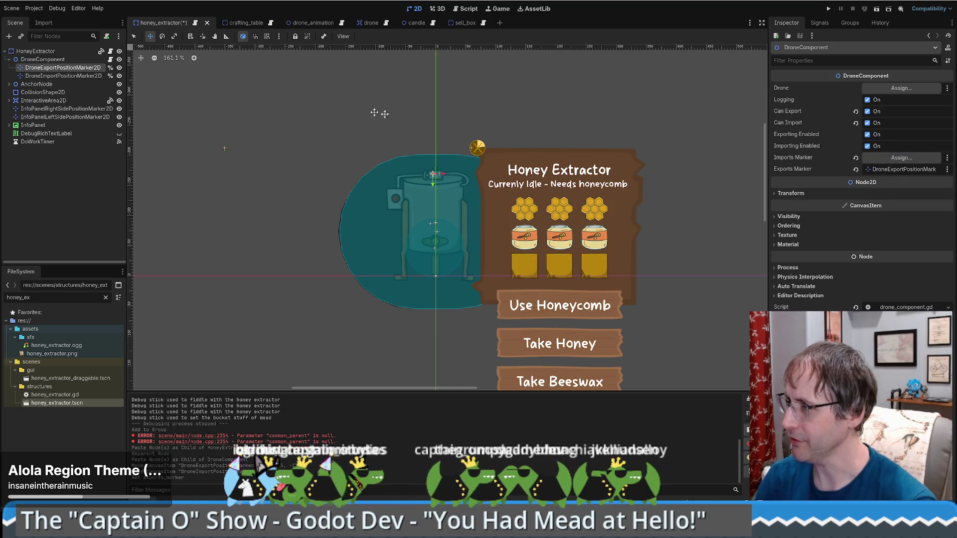
{"action": "left_click_drag", "start_coordinate": [28, 79], "coordinate": [887, 158]}
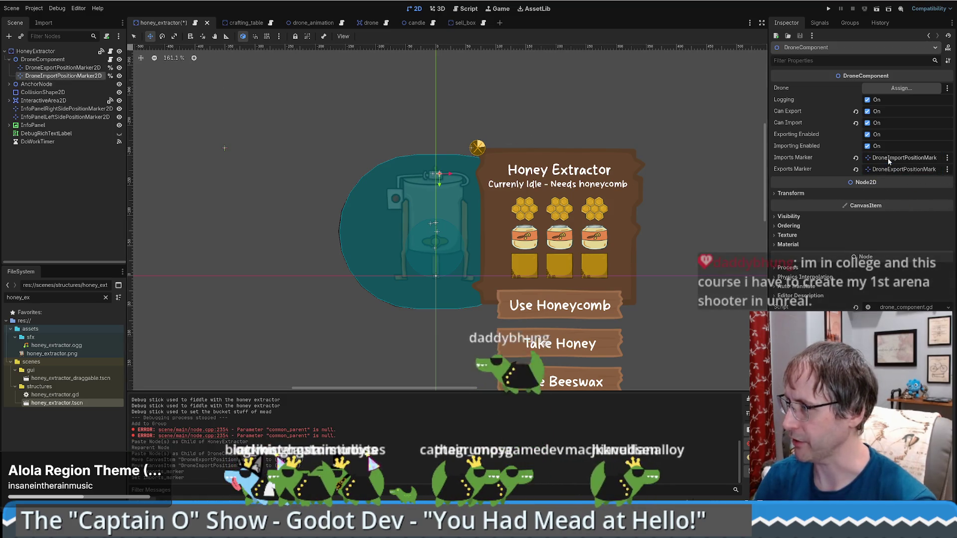